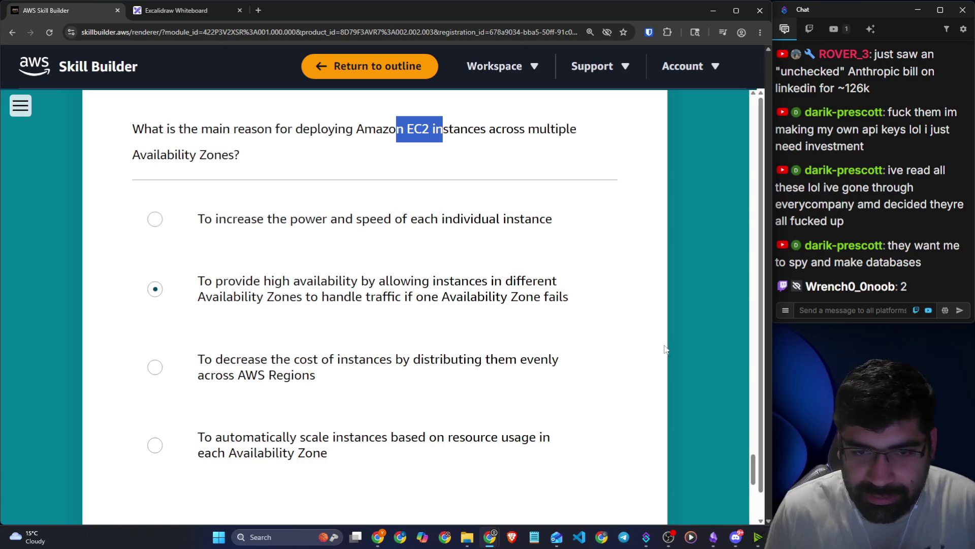
Submit 'To provide high availability…' for the Availability Zones question and read the next question.
scroll(302, 242, "down", 2)
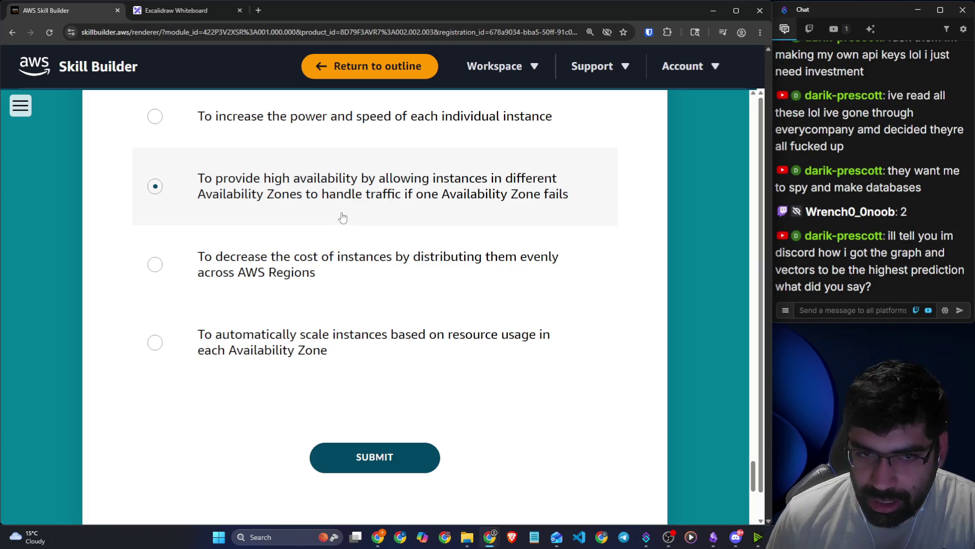
left_click(383, 462)
scroll(531, 347, "down", 3)
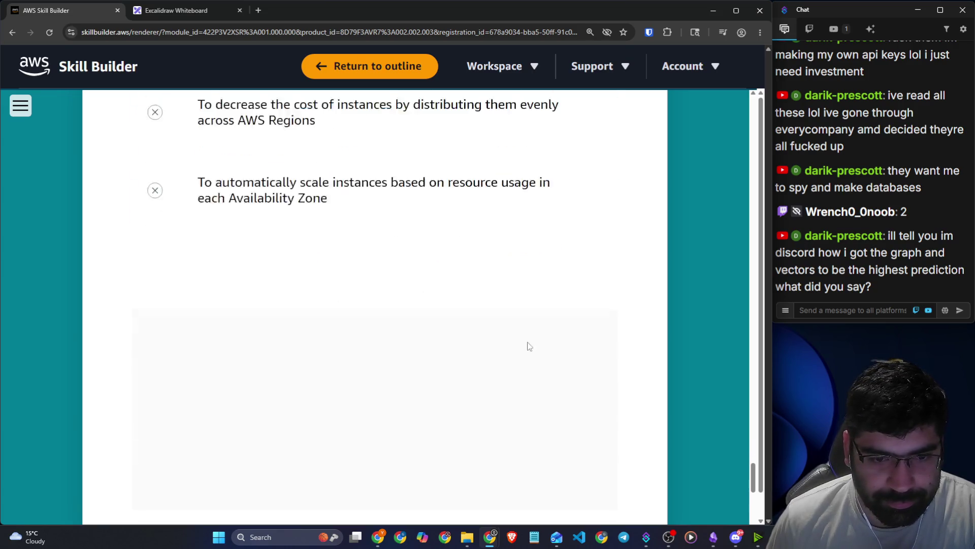
scroll(447, 316, "down", 10)
scroll(299, 264, "up", 2)
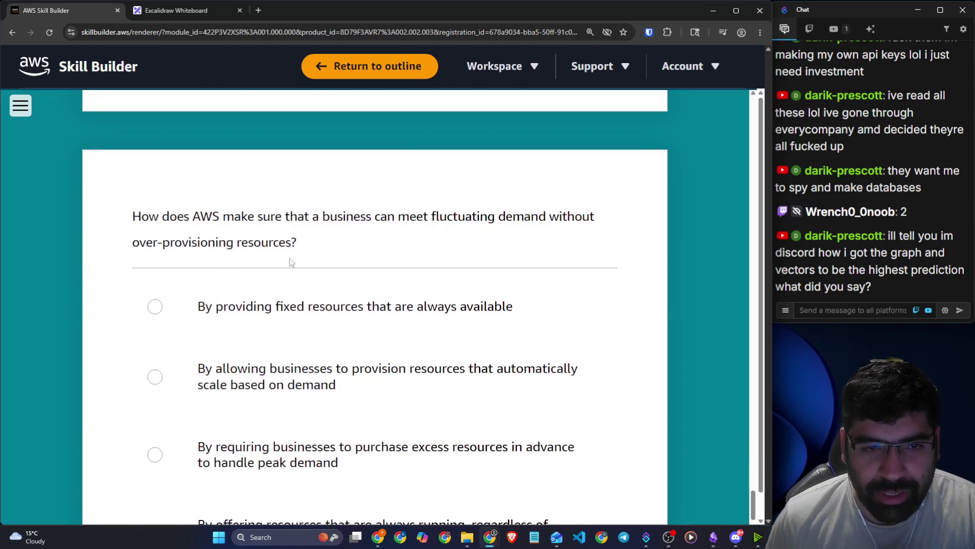
mouse_move(219, 224)
left_mouse_down()
mouse_move(598, 218)
mouse_move(590, 218)
left_mouse_up()
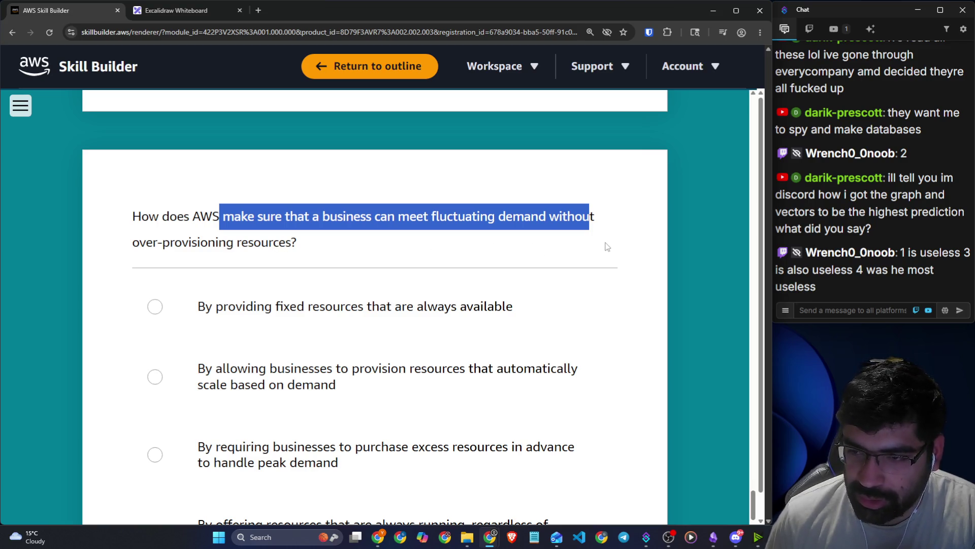
scroll(607, 246, "up", 4)
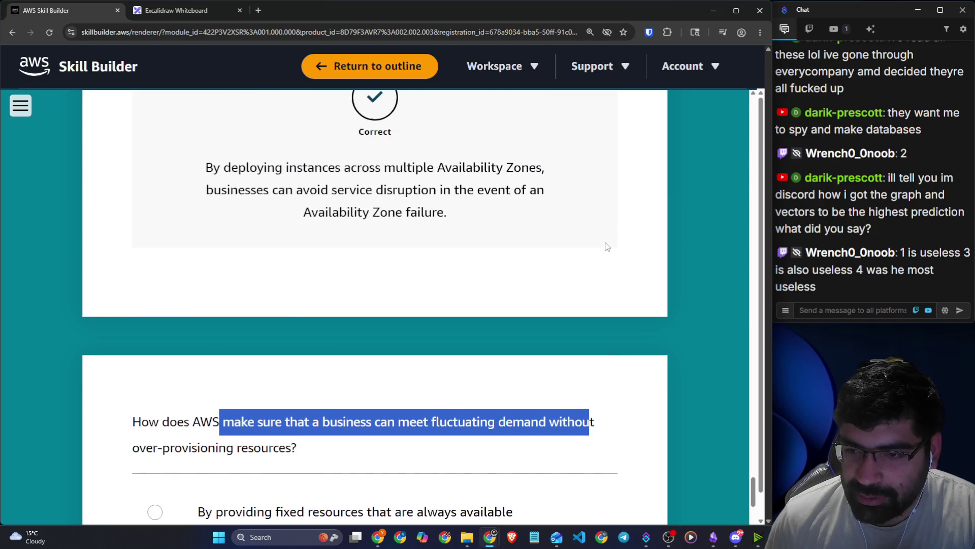
Read the fluctuating-demand question and its first answer option.
scroll(607, 247, "up", 6)
scroll(608, 247, "down", 10)
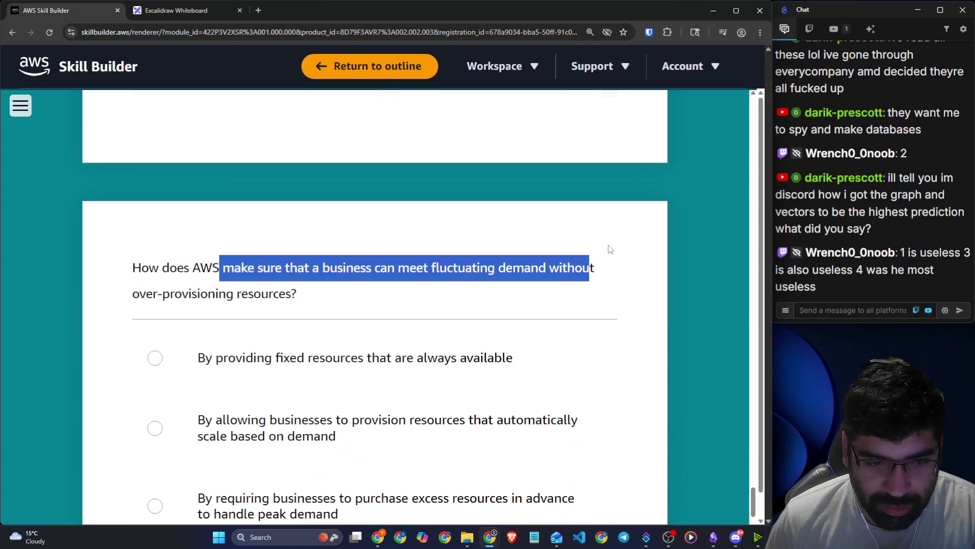
left_click(270, 262)
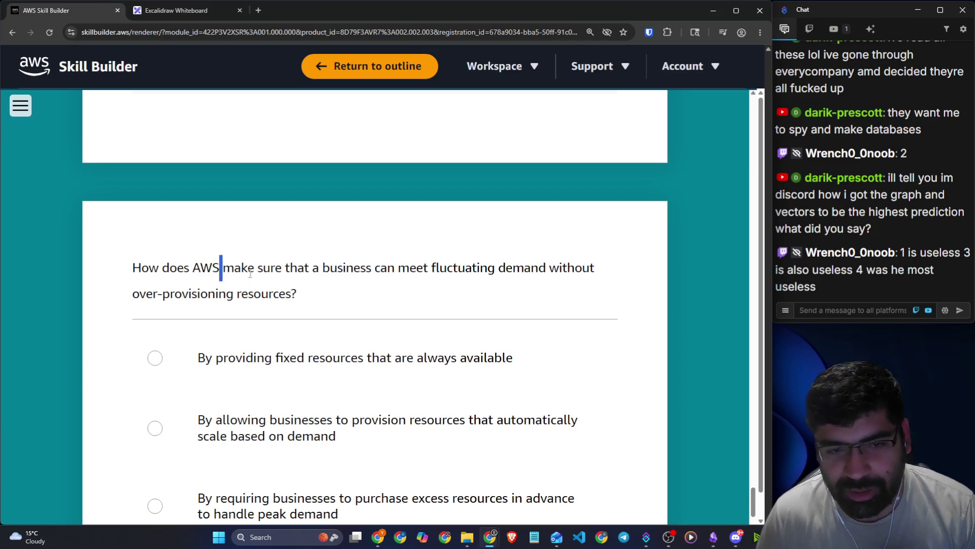
left_click_drag(238, 270, 486, 298)
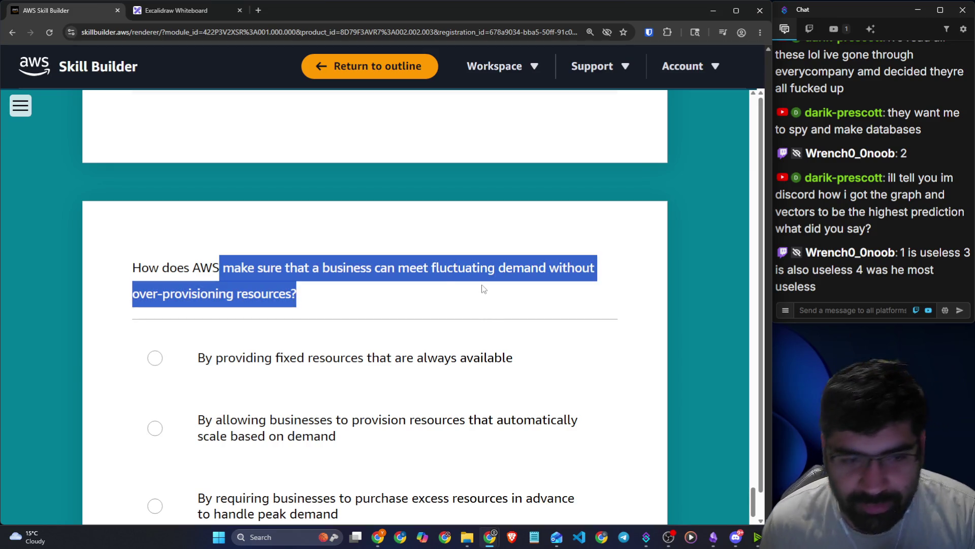
scroll(429, 282, "down", 2)
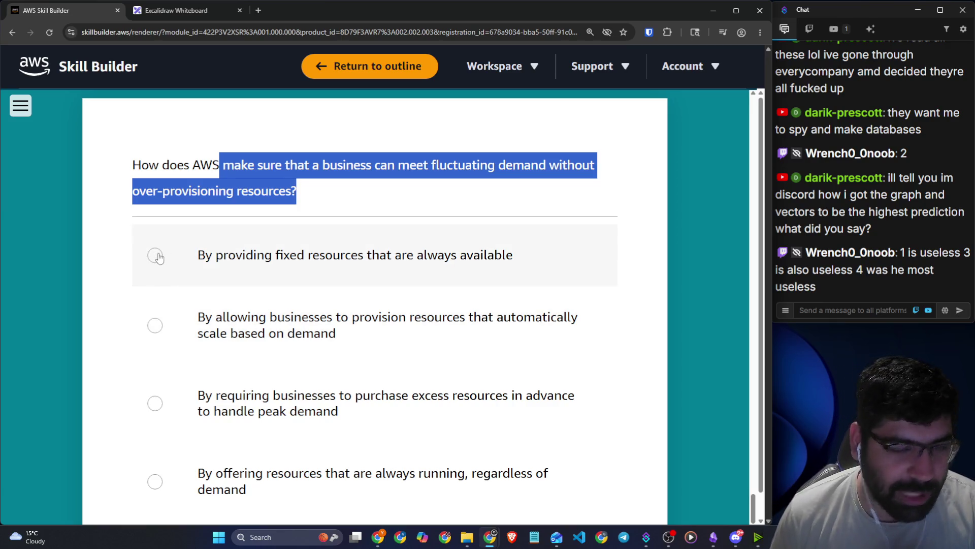
left_click_drag(201, 249, 525, 253)
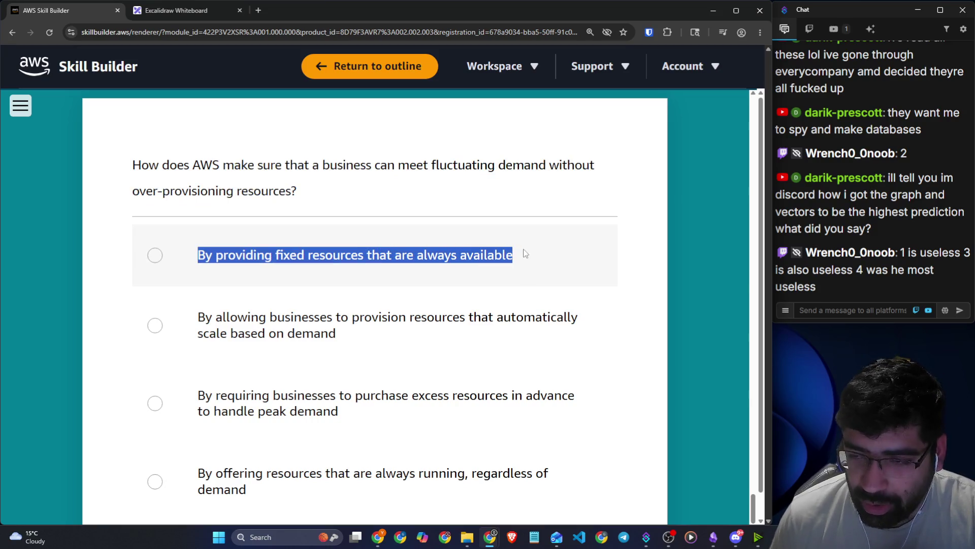
scroll(532, 255, "down", 2)
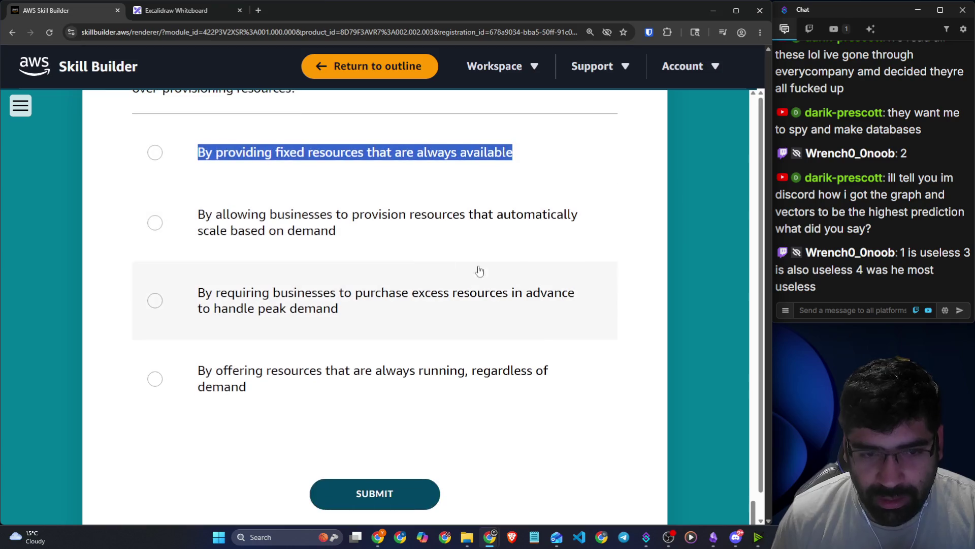
left_click(444, 218)
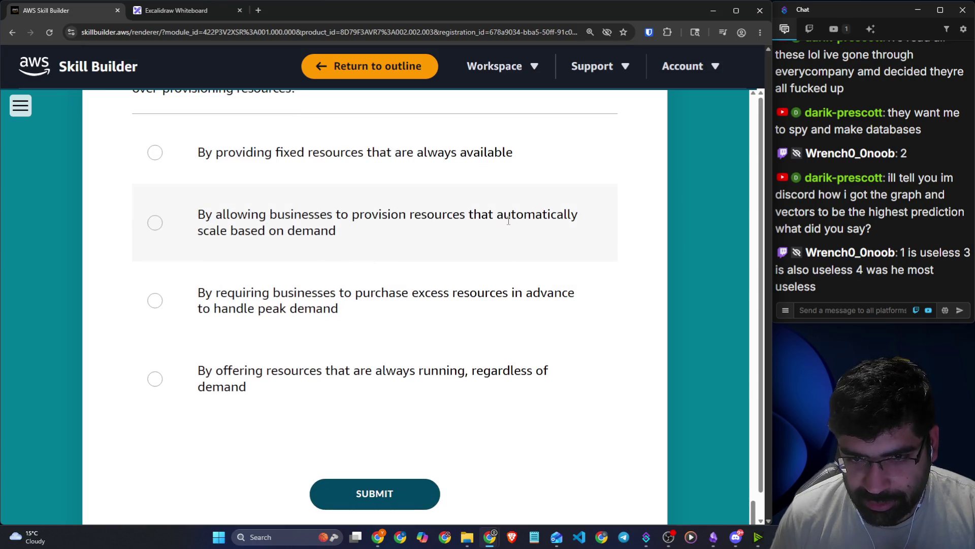
Choose 'By allowing businesses to provision resources that automatically scale' and submit it.
left_click_drag(231, 238, 337, 233)
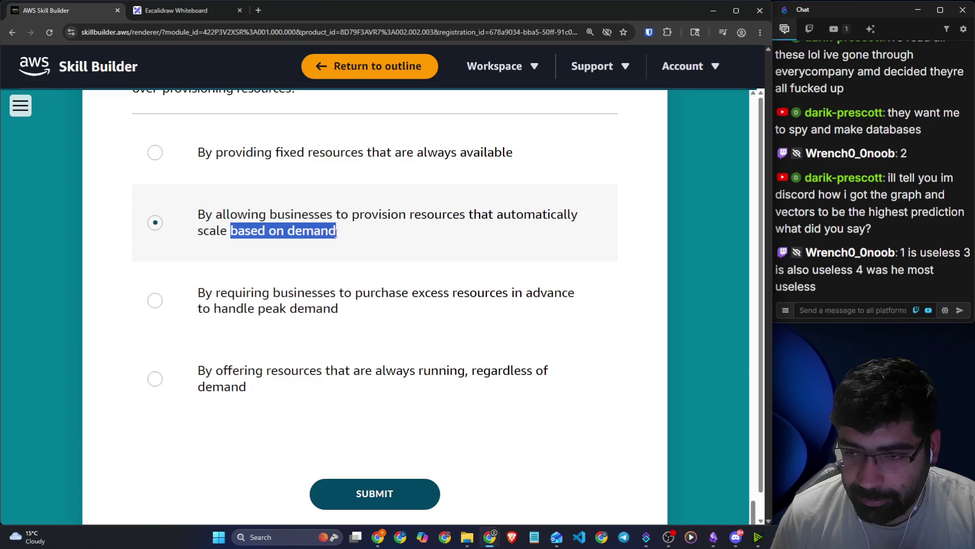
left_click_drag(242, 293, 573, 286)
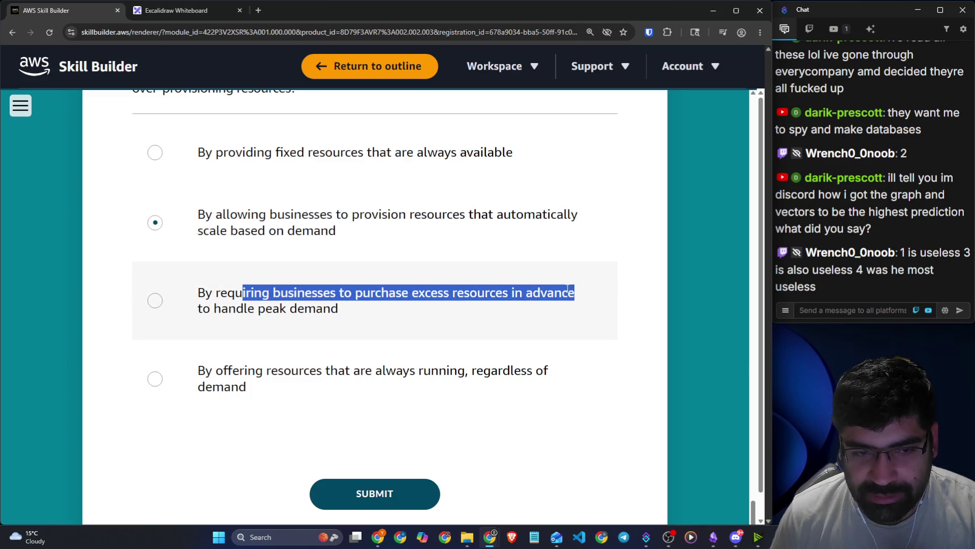
left_click_drag(228, 371, 565, 377)
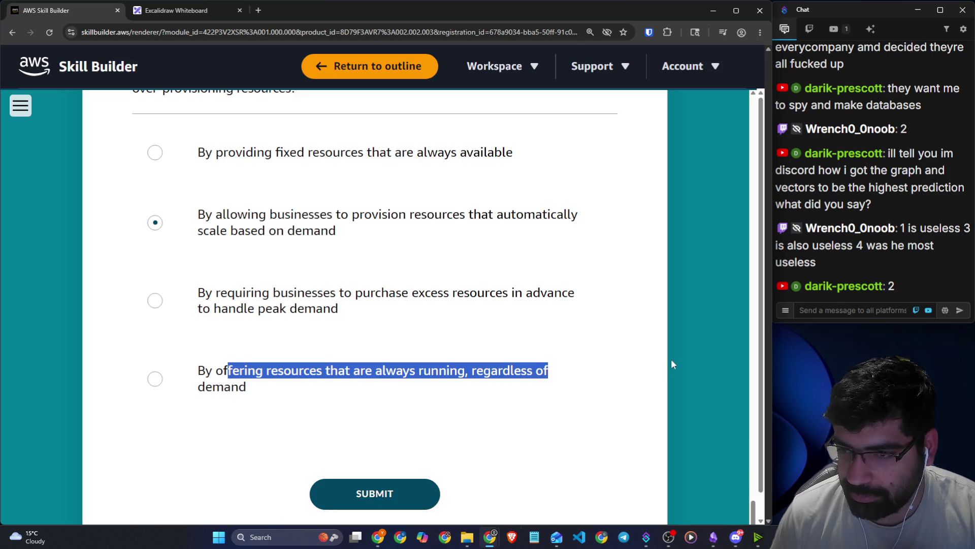
left_click(655, 327)
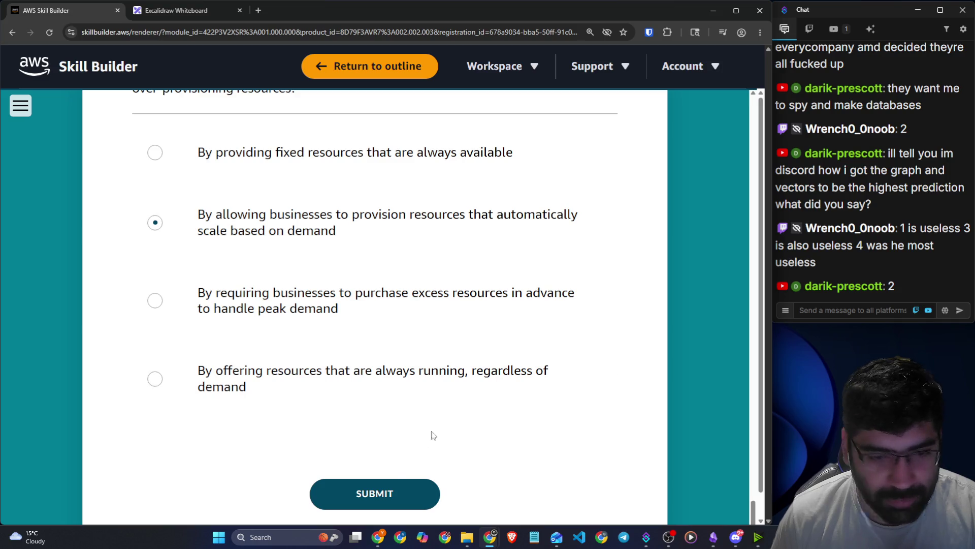
left_click(404, 488)
Open Lesson 7 on Elastic Load Balancing, then switch to the Excalidraw whiteboard.
scroll(348, 383, "down", 7)
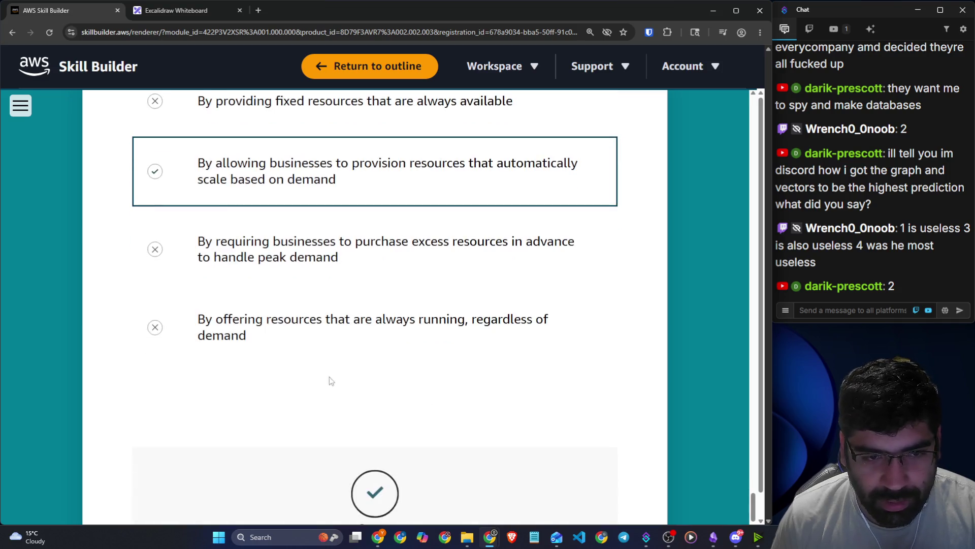
scroll(405, 506, "down", 1)
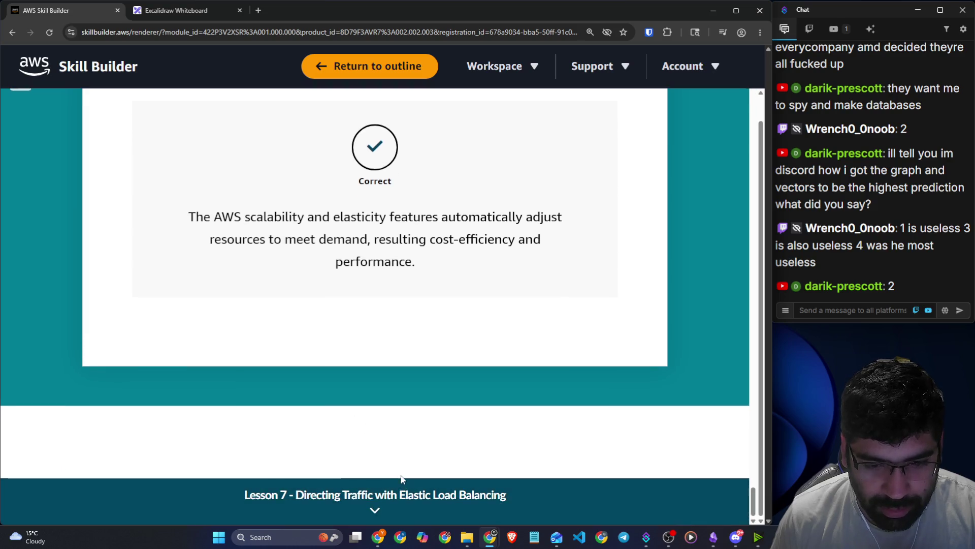
left_click(408, 497)
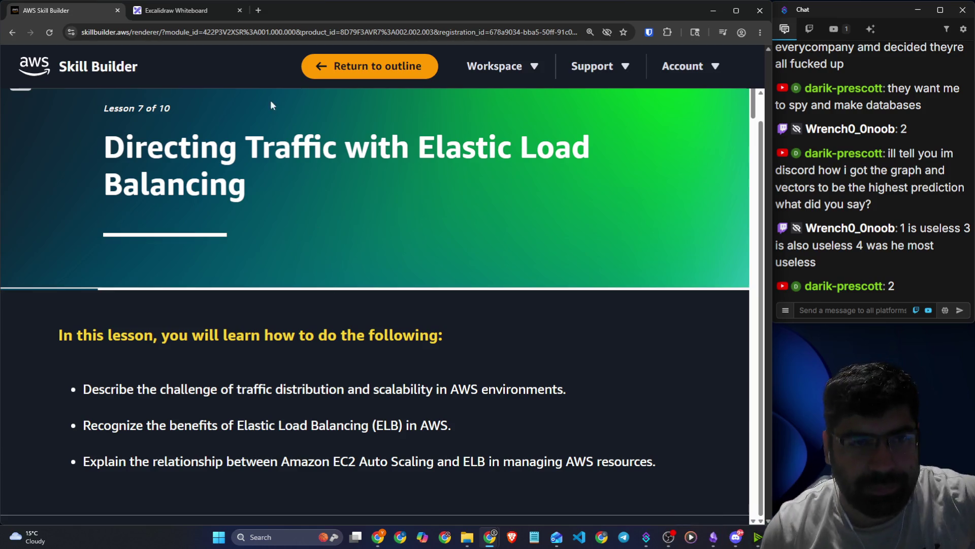
left_click(183, 10)
With the green pen, underline 90%, circle the 1 and 2, and draw '?' beside 90%.
scroll(379, 256, "up", 10)
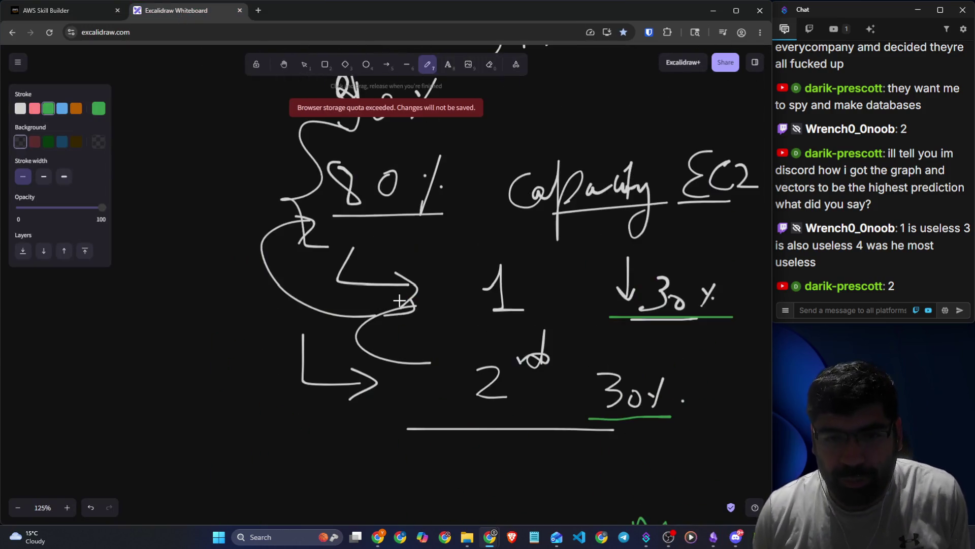
left_click_drag(360, 329, 450, 323)
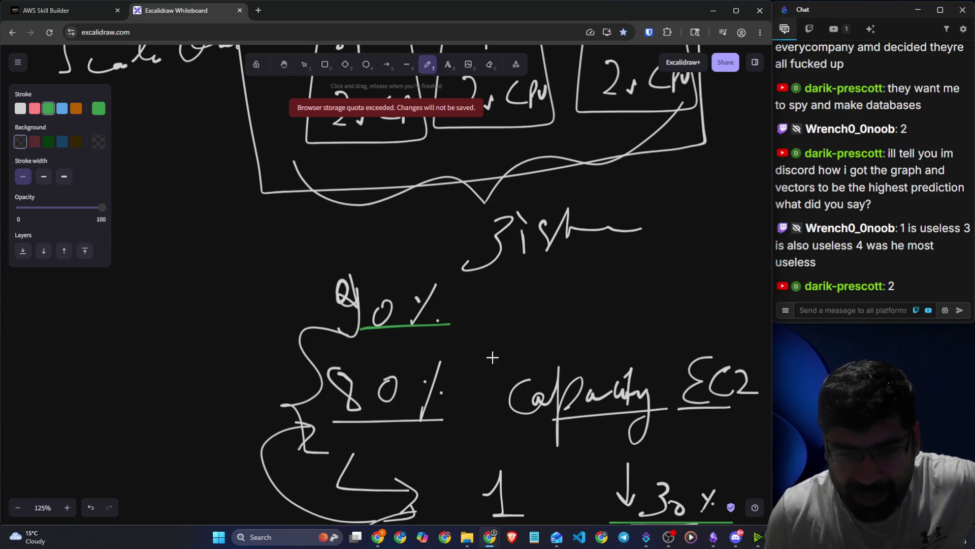
scroll(460, 343, "down", 4)
mouse_move(582, 256)
left_mouse_down()
mouse_move(496, 235)
mouse_move(537, 254)
left_mouse_up()
mouse_move(519, 375)
left_mouse_down()
mouse_move(496, 349)
mouse_move(505, 350)
left_mouse_up()
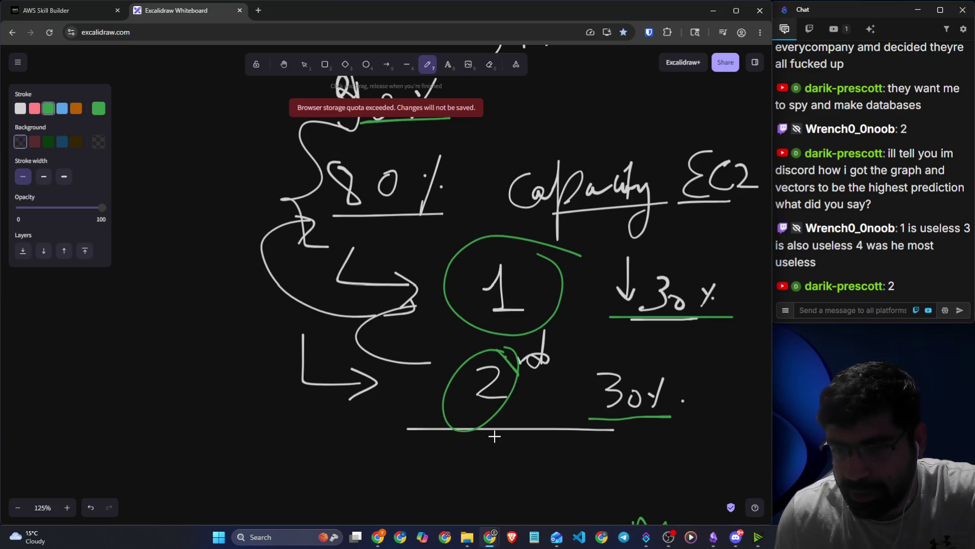
scroll(495, 439, "up", 4)
mouse_move(465, 286)
left_mouse_down()
mouse_move(475, 275)
mouse_move(468, 351)
left_mouse_up()
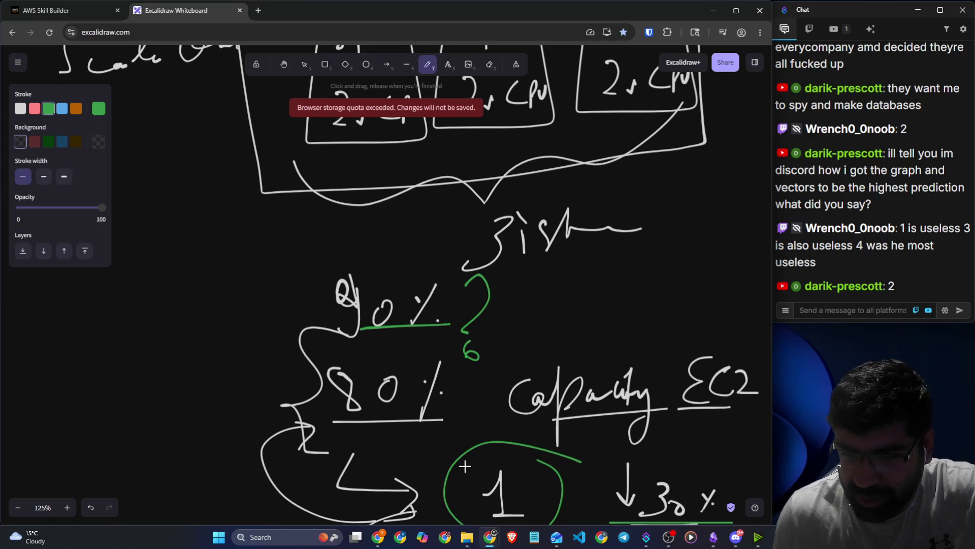
scroll(466, 459, "down", 15)
Sketch a green box filled with horizontal stripes, with a question mark beside it.
mouse_move(538, 291)
left_mouse_down()
mouse_move(515, 449)
mouse_move(559, 291)
mouse_move(544, 296)
left_mouse_up()
left_click_drag(627, 272, 638, 300)
left_click(637, 323)
mouse_move(539, 325)
left_mouse_down()
mouse_move(581, 318)
mouse_move(579, 328)
left_mouse_up()
mouse_move(539, 342)
left_mouse_down()
mouse_move(585, 336)
mouse_move(571, 350)
left_mouse_up()
mouse_move(529, 366)
left_mouse_down()
mouse_move(566, 363)
mouse_move(559, 373)
left_mouse_up()
left_click_drag(536, 390, 564, 387)
left_click_drag(516, 413, 588, 409)
left_click_drag(529, 433, 539, 445)
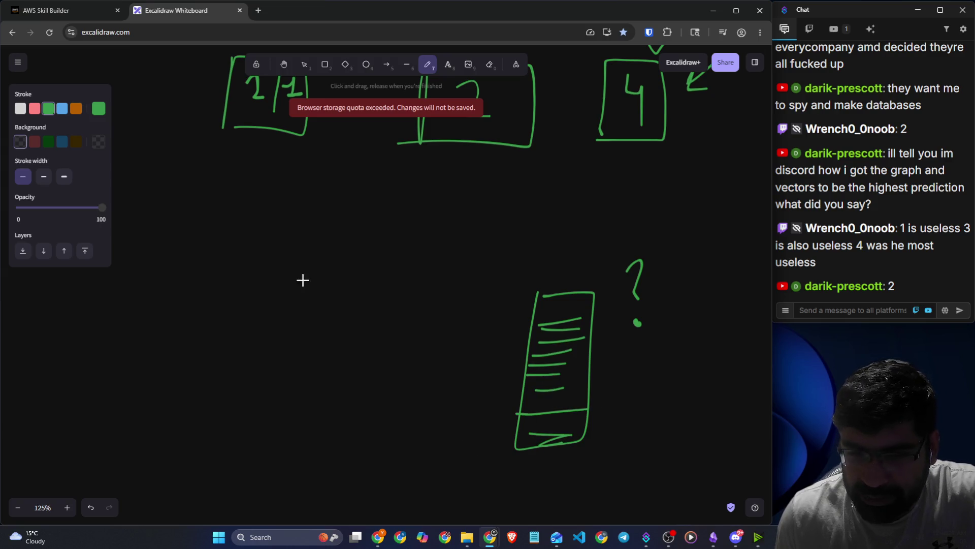
Draw a long arrow toward the box, circle it, and write 'Elastic Load Balancer' underlined.
mouse_move(139, 309)
left_mouse_down()
mouse_move(447, 313)
mouse_move(431, 323)
left_mouse_up()
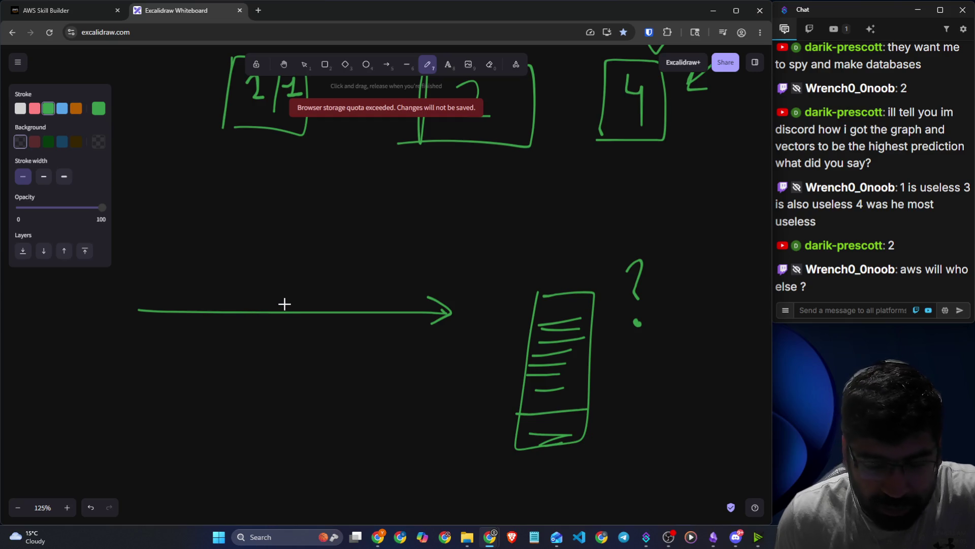
mouse_move(296, 289)
left_mouse_down()
mouse_move(226, 261)
mouse_move(294, 289)
left_mouse_up()
mouse_move(224, 277)
left_mouse_down()
mouse_move(235, 298)
mouse_move(282, 298)
left_mouse_up()
mouse_move(198, 333)
left_mouse_down()
mouse_move(216, 350)
mouse_move(226, 337)
mouse_move(277, 349)
mouse_move(292, 337)
mouse_move(333, 356)
left_mouse_up()
left_click_drag(207, 372, 340, 373)
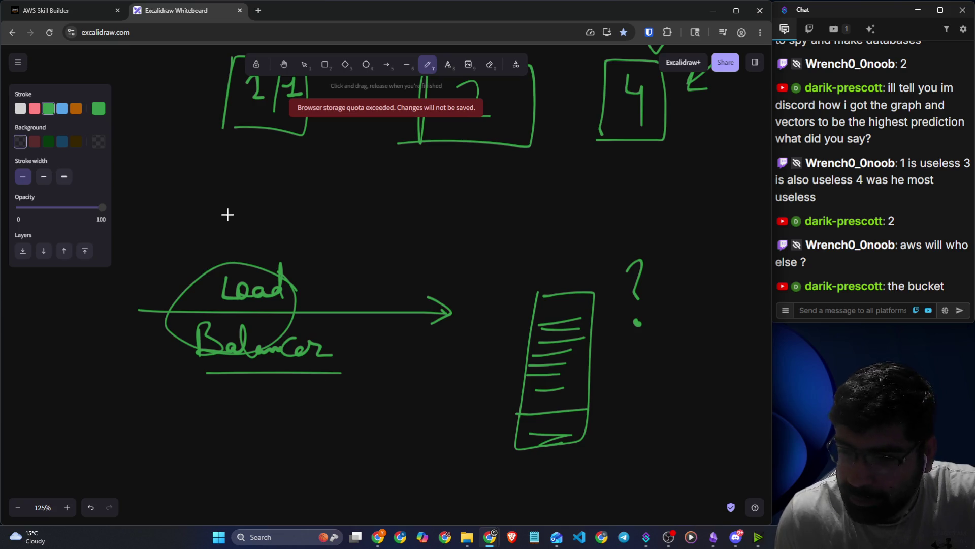
mouse_move(234, 204)
left_mouse_down()
mouse_move(220, 215)
mouse_move(234, 252)
mouse_move(255, 240)
mouse_move(278, 248)
mouse_move(289, 212)
mouse_move(297, 234)
mouse_move(312, 220)
mouse_move(335, 246)
left_mouse_up()
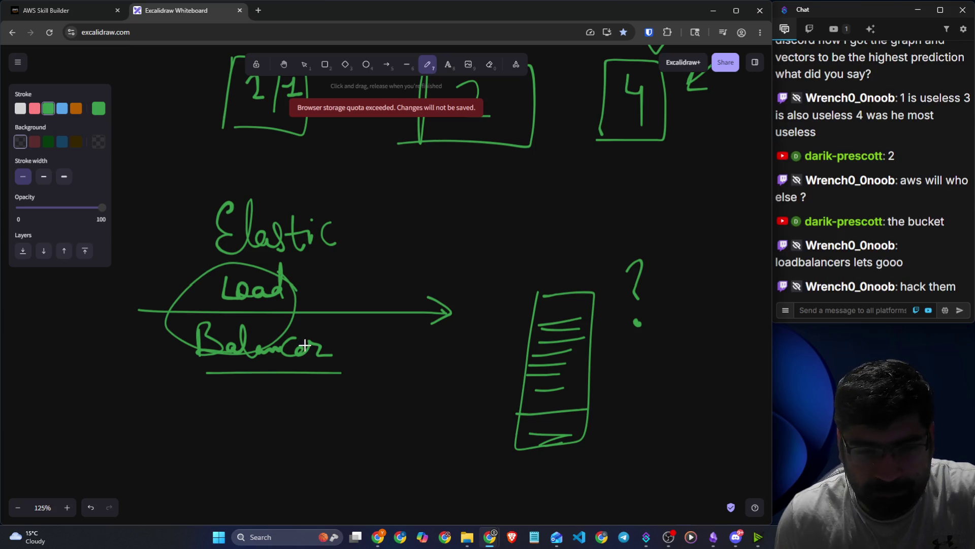
scroll(302, 344, "down", 2)
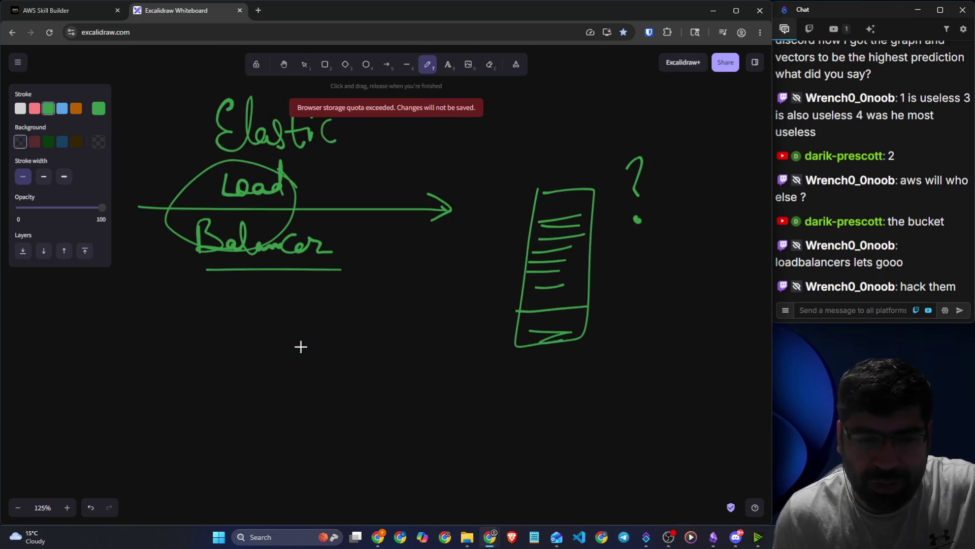
Draw a blue cloud with an arrow pointing right.
scroll(211, 336, "down", 2)
scroll(211, 335, "down", 3)
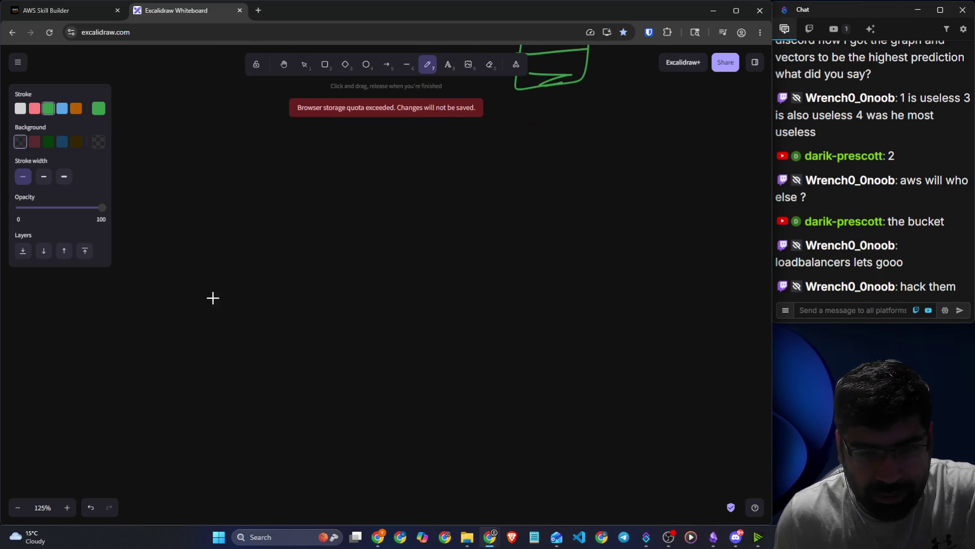
left_click(62, 108)
mouse_move(52, 377)
left_mouse_down()
mouse_move(122, 348)
mouse_move(61, 307)
mouse_move(32, 359)
mouse_move(93, 379)
mouse_move(95, 350)
left_mouse_up()
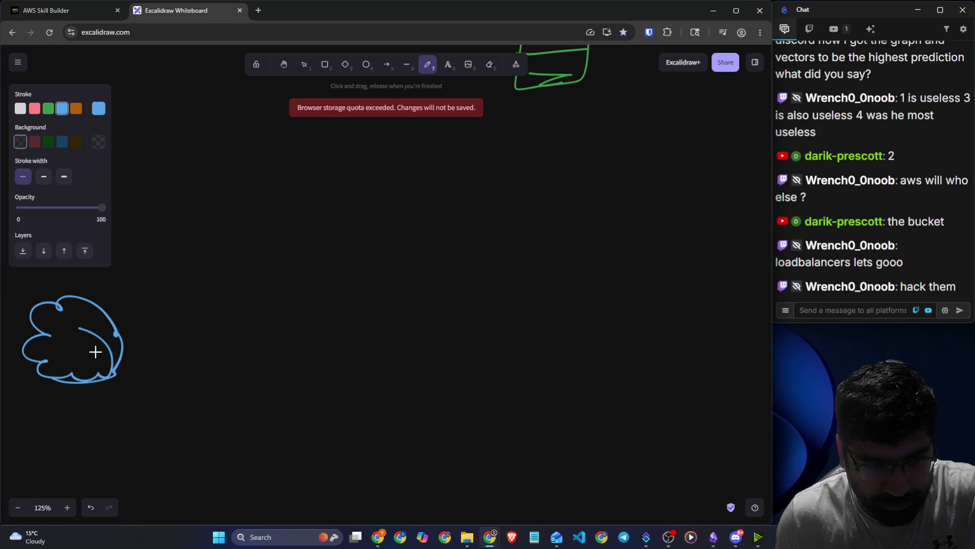
mouse_move(75, 308)
left_mouse_down()
mouse_move(109, 336)
mouse_move(239, 331)
mouse_move(227, 350)
left_mouse_up()
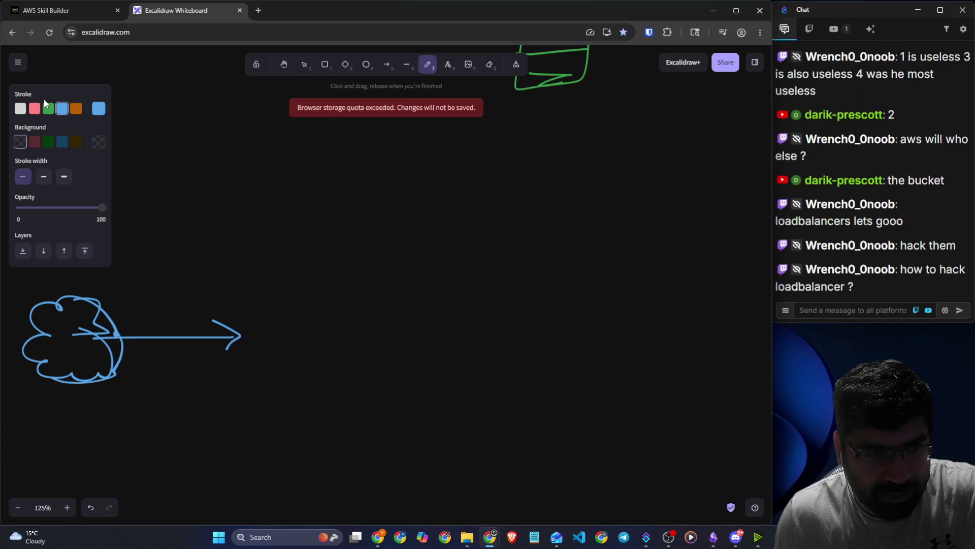
Draw a white rounded rectangle on the right side of the canvas.
left_click(22, 111)
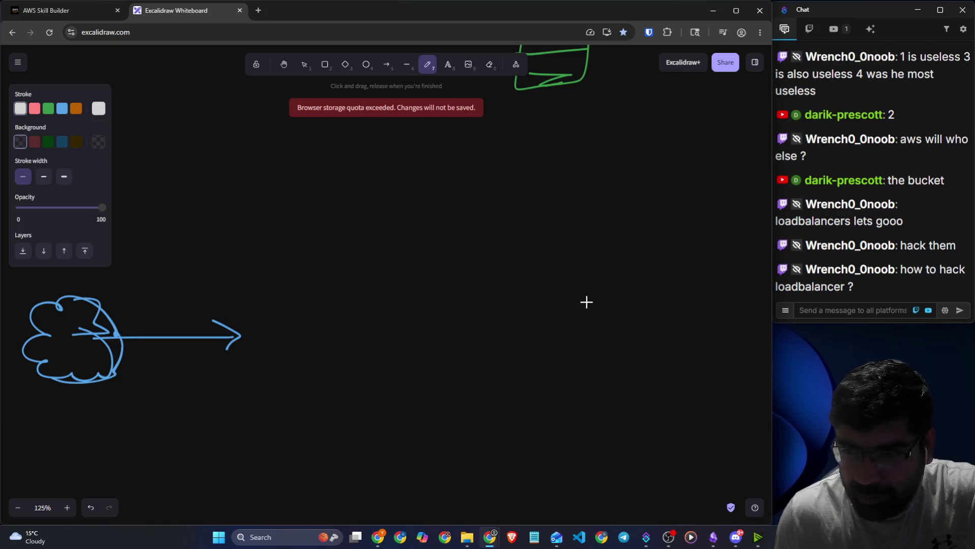
left_click(325, 65)
mouse_move(568, 264)
left_mouse_down()
mouse_move(699, 422)
mouse_move(692, 440)
left_mouse_up()
left_click_drag(614, 343, 621, 317)
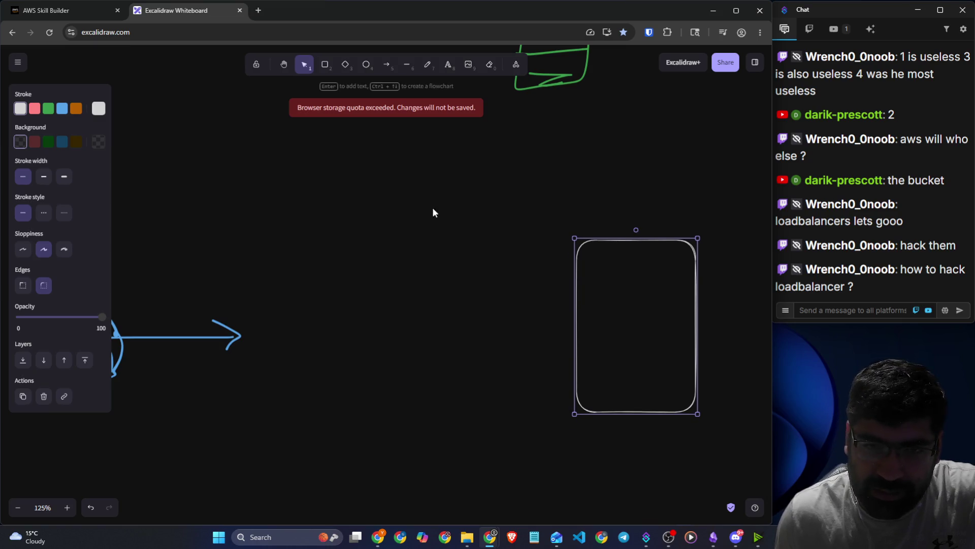
left_click(426, 65)
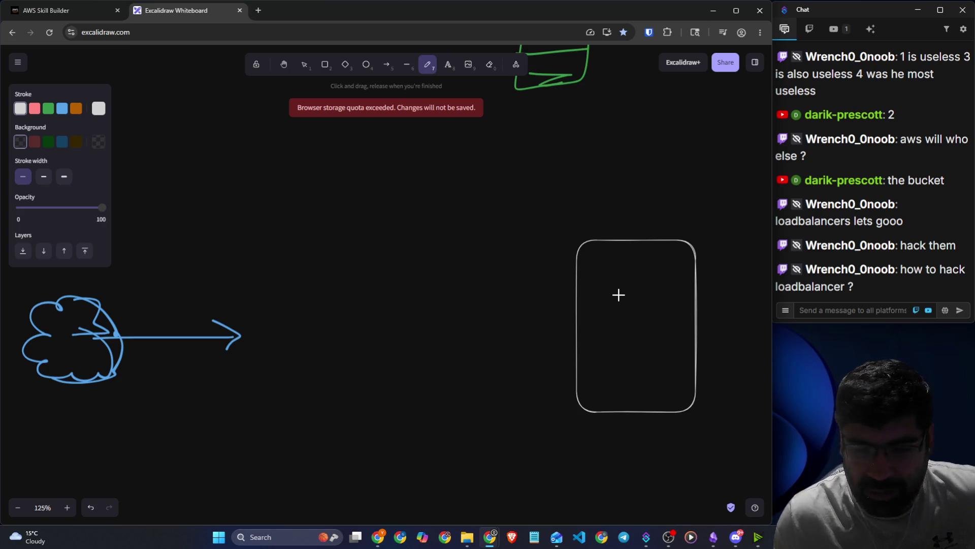
left_click(611, 260)
Handwrite an underlined 'EC2' atop the white box, 'Website' inside, and an arrow into it.
mouse_move(621, 194)
left_mouse_down()
mouse_move(612, 198)
mouse_move(616, 232)
left_mouse_up()
mouse_move(647, 202)
left_mouse_down()
mouse_move(648, 227)
mouse_move(677, 229)
left_mouse_up()
left_click_drag(595, 247, 659, 247)
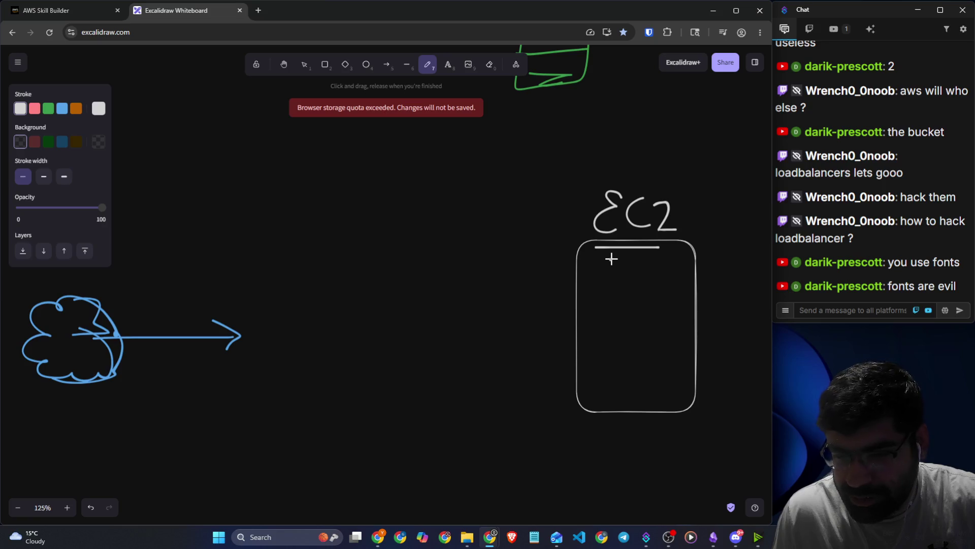
mouse_move(610, 257)
left_mouse_down()
mouse_move(621, 277)
mouse_move(635, 258)
mouse_move(651, 289)
mouse_move(666, 287)
mouse_move(681, 265)
mouse_move(712, 278)
left_mouse_up()
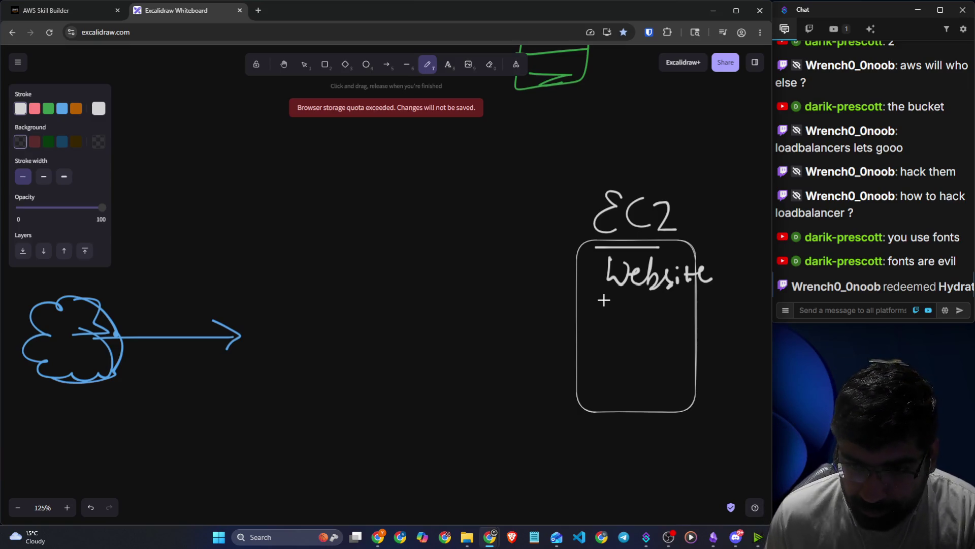
mouse_move(426, 335)
left_mouse_down()
mouse_move(573, 320)
mouse_move(574, 343)
left_mouse_up()
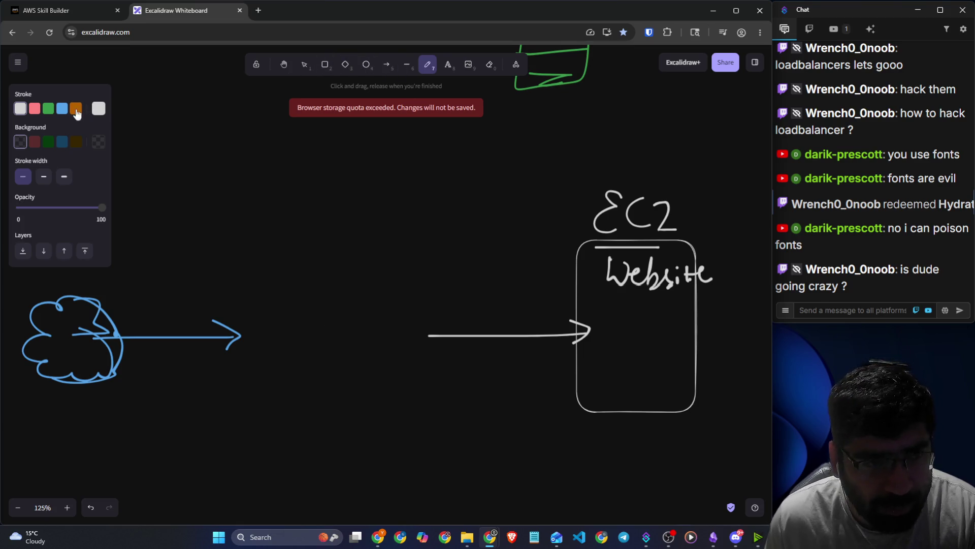
Draw a diamond centred between the cloud's arrow and the arrow into the EC2 box.
left_click(366, 65)
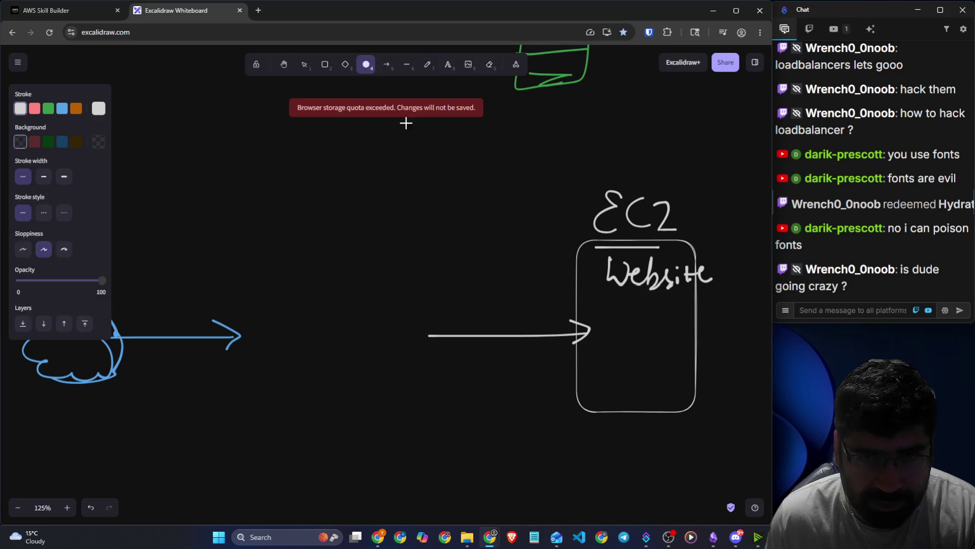
left_click(346, 65)
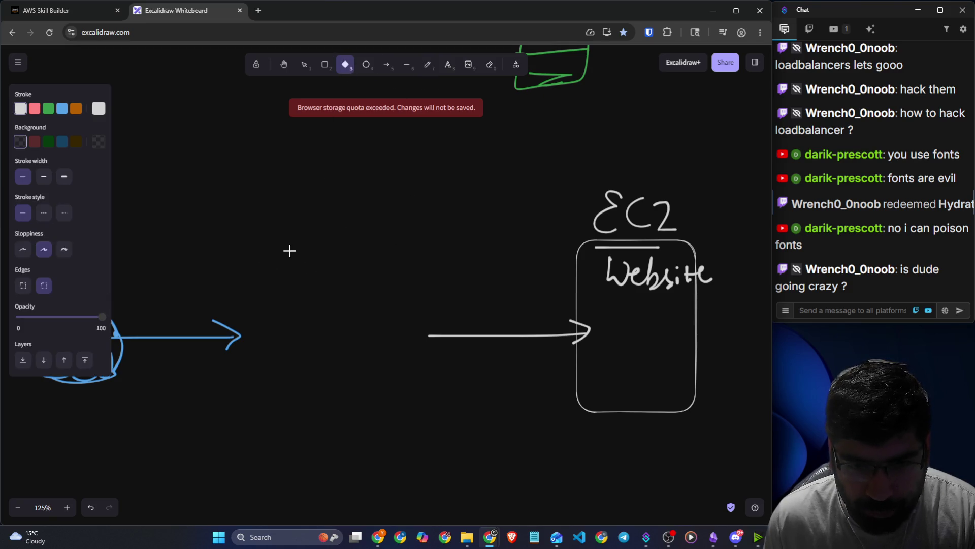
mouse_move(391, 257)
left_mouse_down()
mouse_move(358, 308)
mouse_move(231, 434)
left_mouse_up()
left_click_drag(327, 353, 352, 347)
left_click(468, 169)
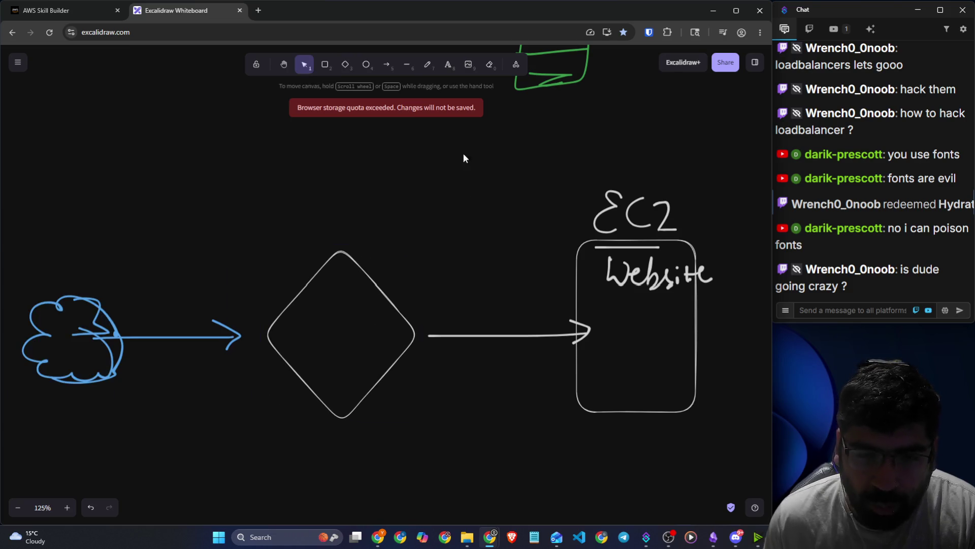
Handwrite an underlined 'LB' inside the diamond.
left_click(420, 72)
mouse_move(304, 310)
left_mouse_down()
mouse_move(297, 350)
mouse_move(328, 350)
left_mouse_up()
mouse_move(331, 311)
left_mouse_down()
mouse_move(330, 349)
mouse_move(353, 360)
left_mouse_up()
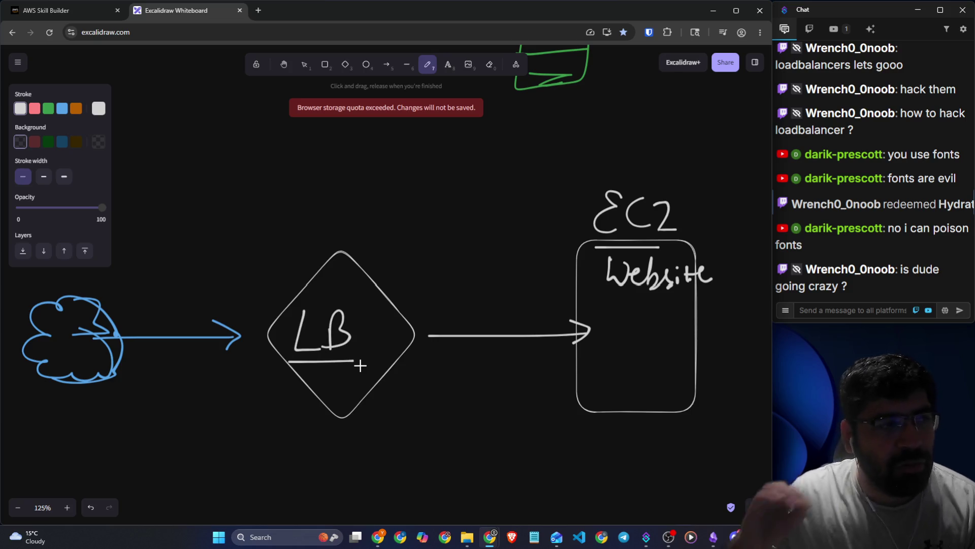
scroll(422, 358, "down", 2)
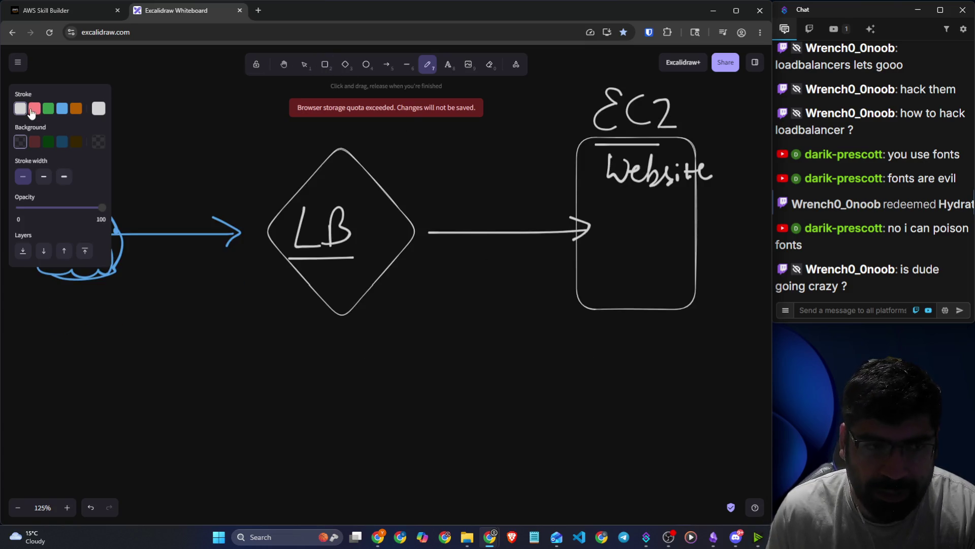
left_click(305, 71)
left_click(428, 64)
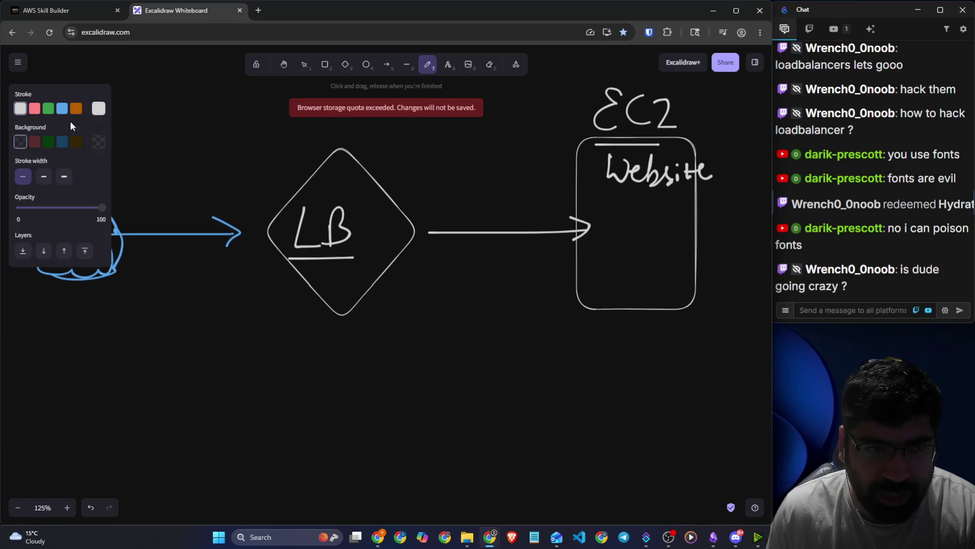
Draw an arrow from LB down-right into a new lower box labelled 'EC2'.
mouse_move(421, 243)
left_mouse_down()
mouse_move(616, 399)
mouse_move(600, 382)
left_mouse_up()
left_click(325, 65)
mouse_move(610, 330)
left_mouse_down()
mouse_move(700, 487)
mouse_move(752, 503)
left_mouse_up()
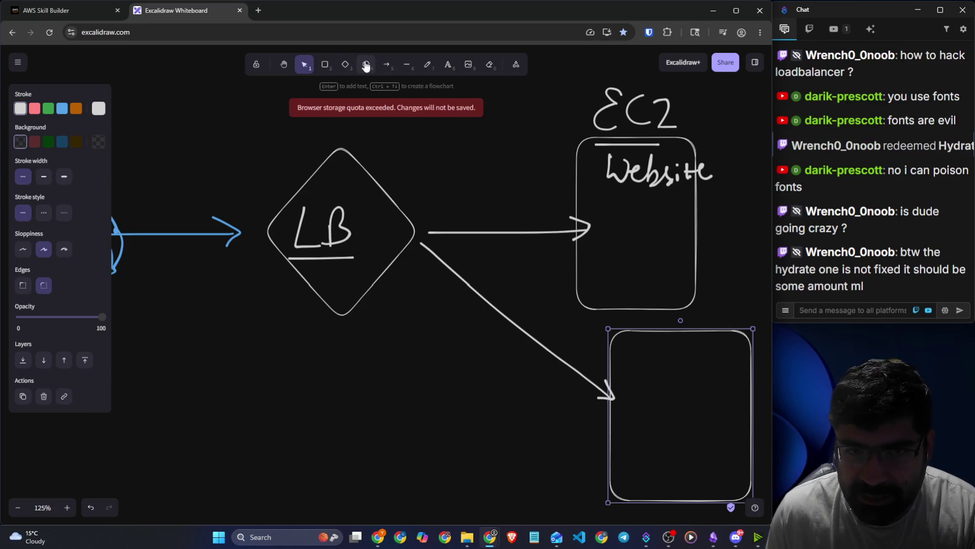
left_click(427, 65)
mouse_move(658, 351)
left_mouse_down()
mouse_move(642, 366)
mouse_move(645, 398)
mouse_move(701, 384)
left_mouse_up()
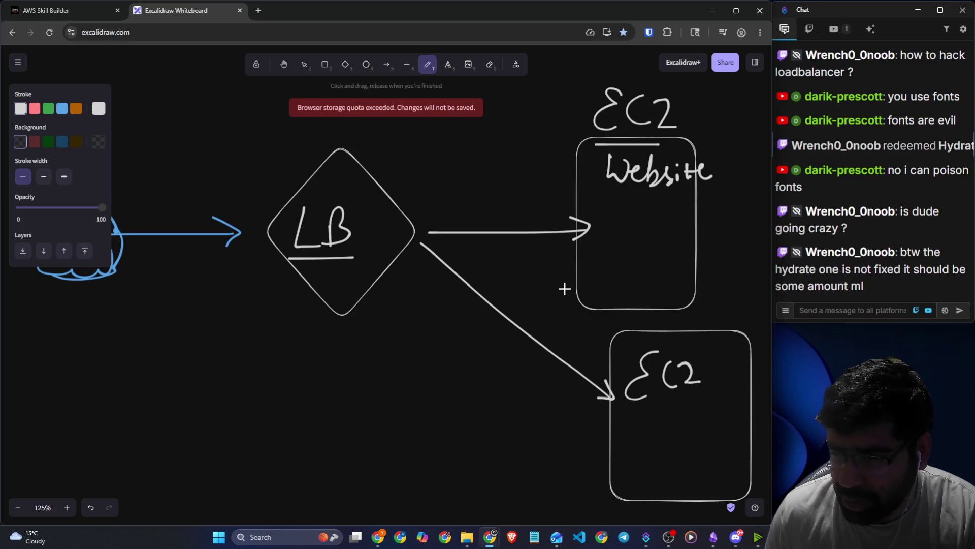
Sketch traffic dashes along both the upper and lower arrows.
left_click_drag(481, 202, 563, 200)
left_click_drag(487, 222, 547, 212)
left_click_drag(541, 314, 585, 348)
left_click_drag(506, 174, 547, 172)
left_click_drag(513, 277, 576, 329)
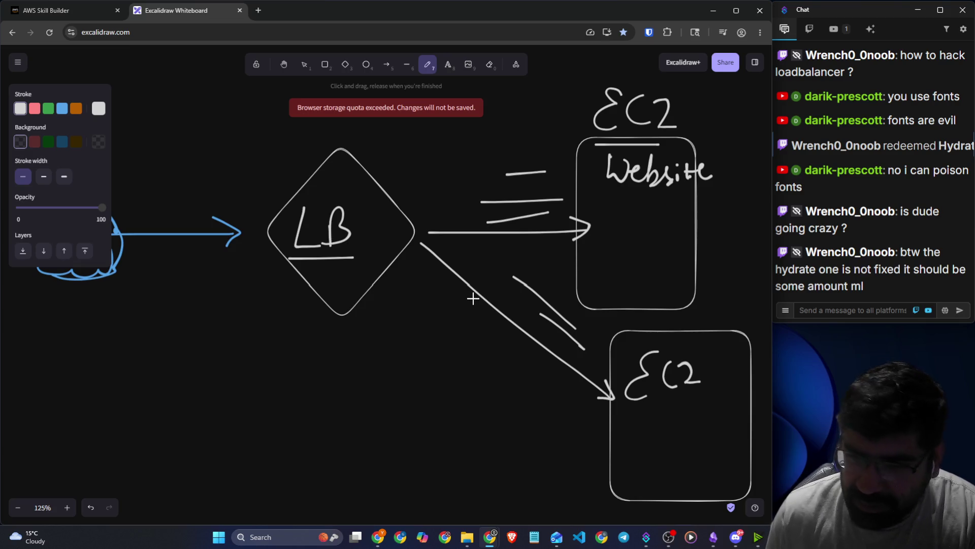
left_click(841, 312)
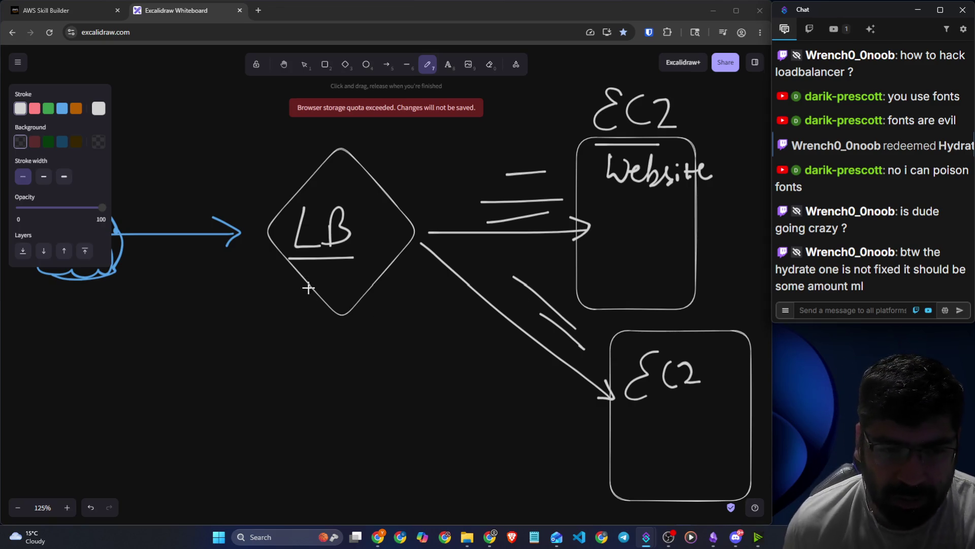
In pink, write 80% in the Website box and 86+ in the second EC2 box.
scroll(305, 326, "up", 2)
scroll(314, 309, "down", 1)
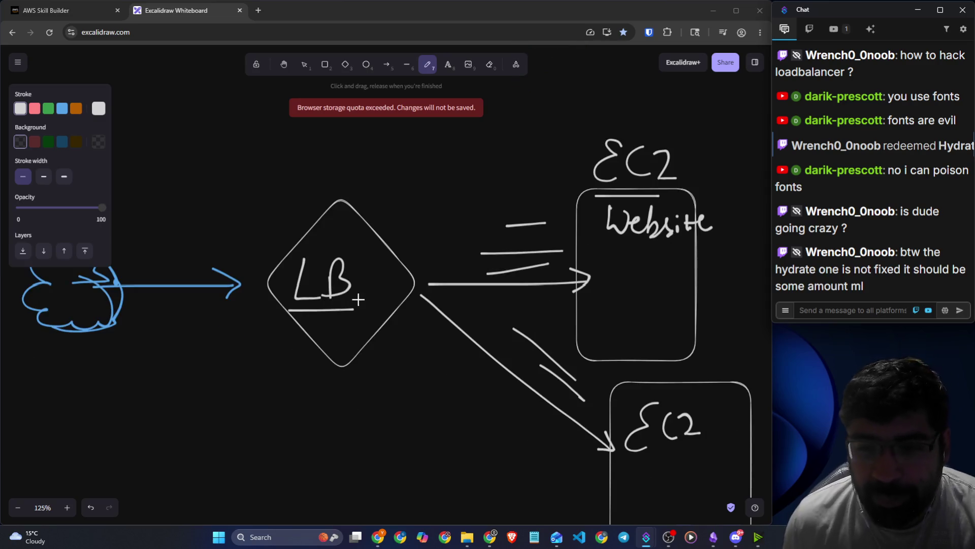
scroll(431, 285, "down", 1)
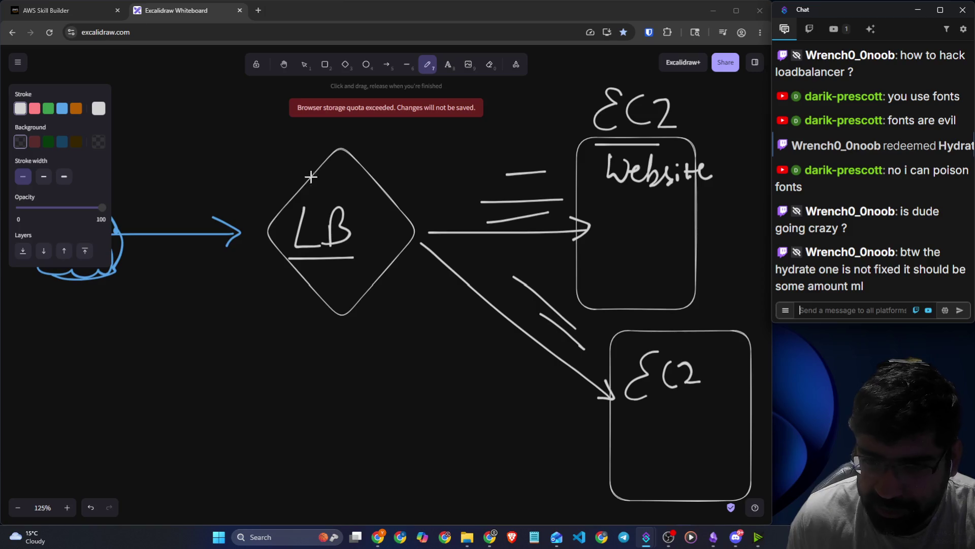
left_click(35, 109)
mouse_move(623, 224)
left_mouse_down()
mouse_move(614, 243)
mouse_move(622, 225)
mouse_move(661, 244)
left_mouse_up()
scroll(678, 277, "down", 2)
mouse_move(671, 321)
left_mouse_down()
mouse_move(660, 340)
mouse_move(675, 348)
mouse_move(686, 335)
mouse_move(709, 348)
left_mouse_up()
left_click_drag(704, 335, 718, 333)
left_click(729, 341)
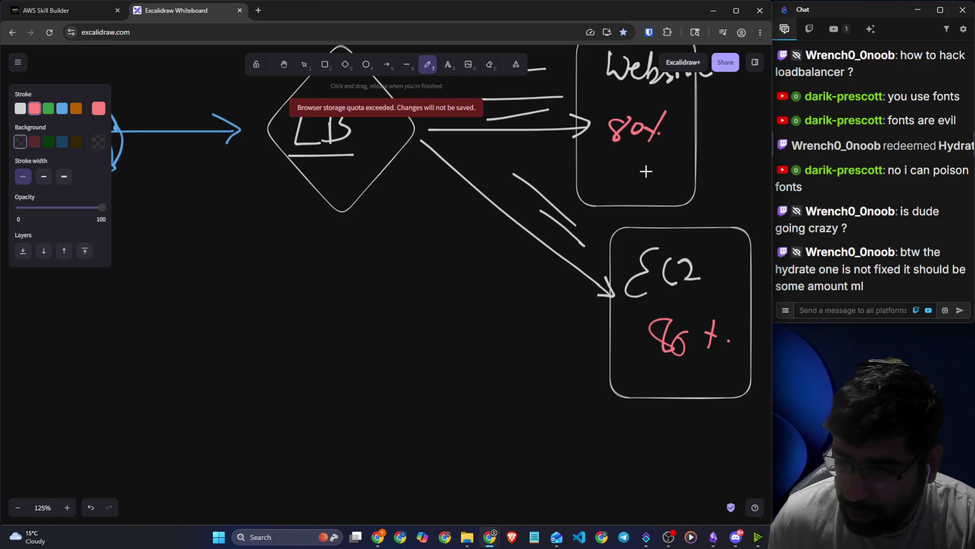
In white, sketch a line above the LB diamond and write 30% under 86+.
left_click(21, 108)
mouse_move(419, 148)
left_mouse_down()
mouse_move(544, 446)
mouse_move(562, 463)
left_mouse_up()
left_click_drag(535, 436, 562, 461)
scroll(574, 406, "down", 2)
mouse_move(586, 346)
left_mouse_down()
mouse_move(702, 440)
mouse_move(590, 349)
left_mouse_up()
mouse_move(588, 312)
left_mouse_down()
mouse_move(583, 342)
mouse_move(649, 329)
left_mouse_up()
scroll(592, 339, "up", 4)
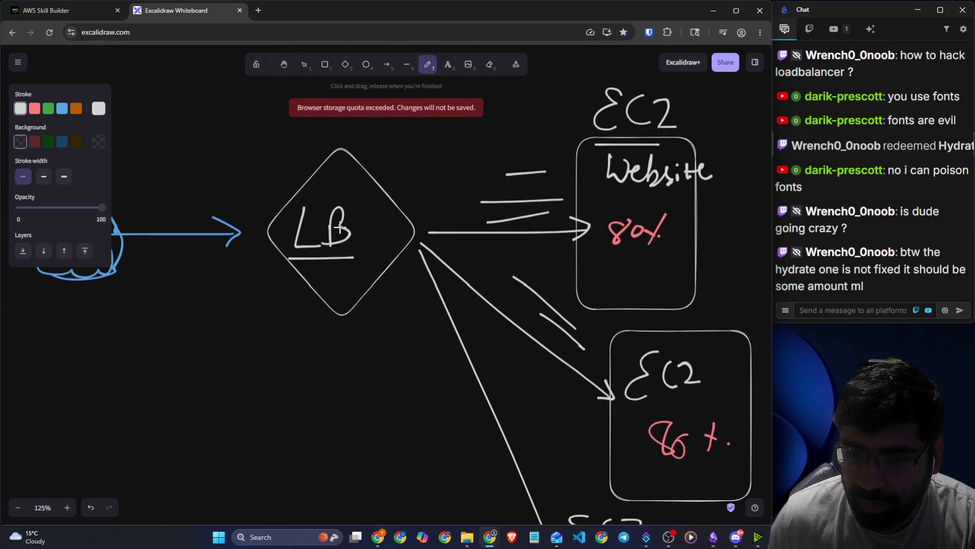
left_click_drag(297, 164, 323, 129)
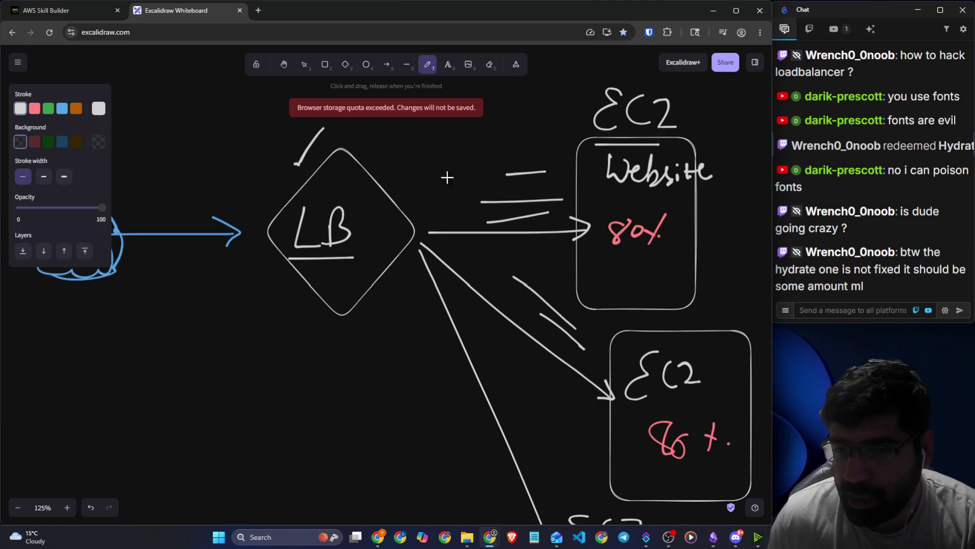
scroll(610, 340, "down", 4)
mouse_move(620, 371)
left_mouse_down()
mouse_move(638, 382)
mouse_move(621, 396)
left_mouse_up()
mouse_move(653, 388)
left_mouse_down()
mouse_move(645, 399)
mouse_move(653, 387)
left_mouse_up()
mouse_move(644, 260)
left_mouse_down()
mouse_move(643, 286)
mouse_move(715, 275)
left_mouse_up()
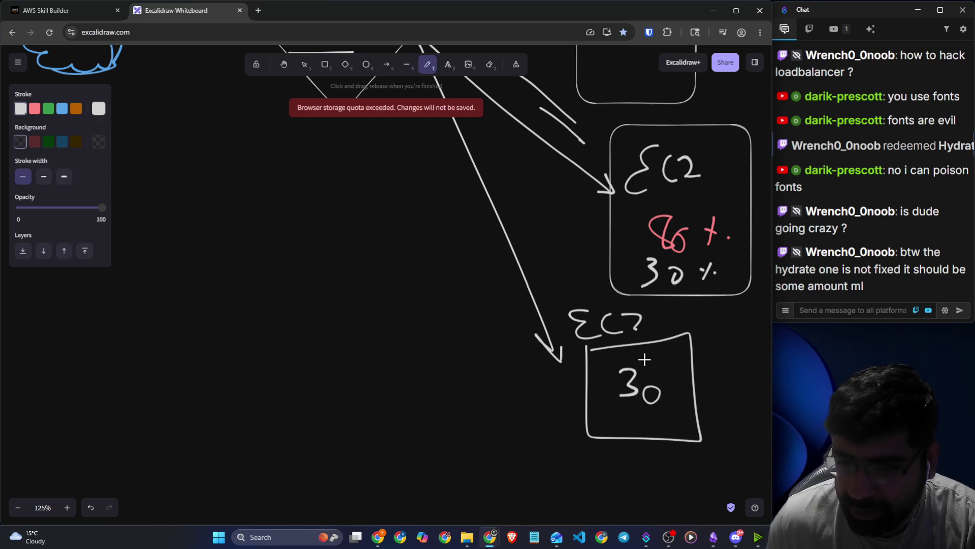
scroll(644, 360, "up", 1)
Erase the extra bottom EC2 box and its arrow, then draw new arrows from LB.
left_click(487, 71)
left_click_drag(530, 255, 478, 321)
mouse_move(694, 392)
left_mouse_down()
mouse_move(701, 464)
mouse_move(501, 349)
left_mouse_up()
scroll(501, 349, "up", 2)
left_click(428, 64)
mouse_move(366, 223)
left_mouse_down()
mouse_move(556, 348)
mouse_move(552, 367)
left_mouse_up()
mouse_move(395, 164)
left_mouse_down()
mouse_move(482, 135)
mouse_move(472, 153)
left_mouse_up()
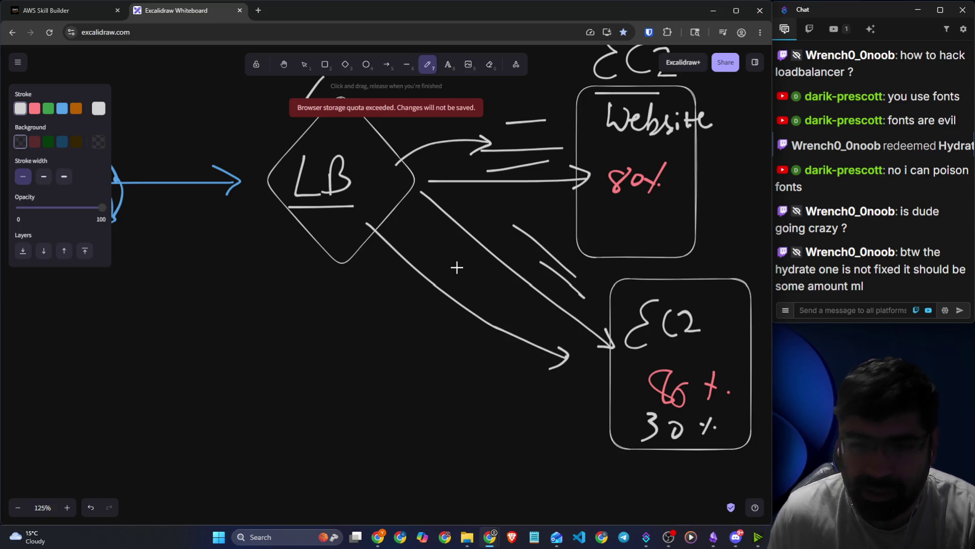
View the Directing Traffic with Elastic Load Balancing lesson, then return to the whiteboard.
left_click(75, 8)
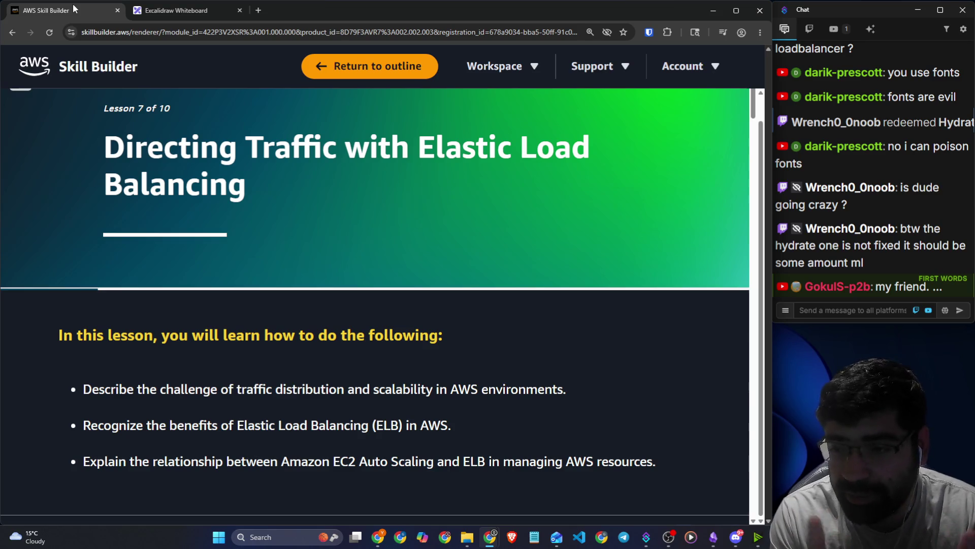
left_click(134, 9)
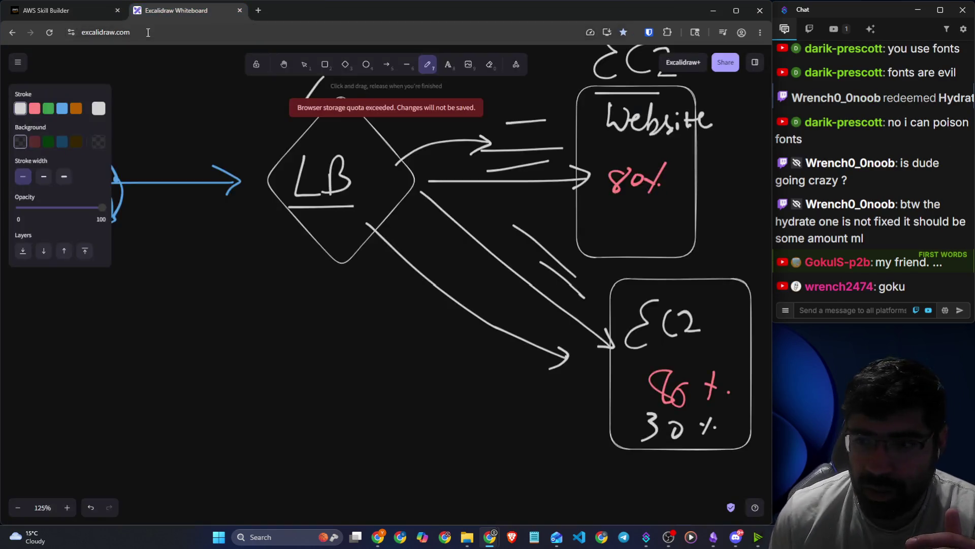
Pencil a large box on the whiteboard and start a heading inside, undoing a bad stroke.
mouse_move(372, 411)
left_mouse_down()
mouse_move(492, 408)
mouse_move(526, 168)
left_mouse_up()
mouse_move(437, 169)
left_mouse_down()
mouse_move(366, 381)
mouse_move(373, 417)
left_mouse_up()
mouse_move(381, 218)
left_mouse_down()
mouse_move(414, 208)
mouse_move(477, 215)
left_mouse_up()
mouse_move(389, 303)
left_mouse_down()
mouse_move(411, 326)
mouse_move(444, 330)
left_mouse_up()
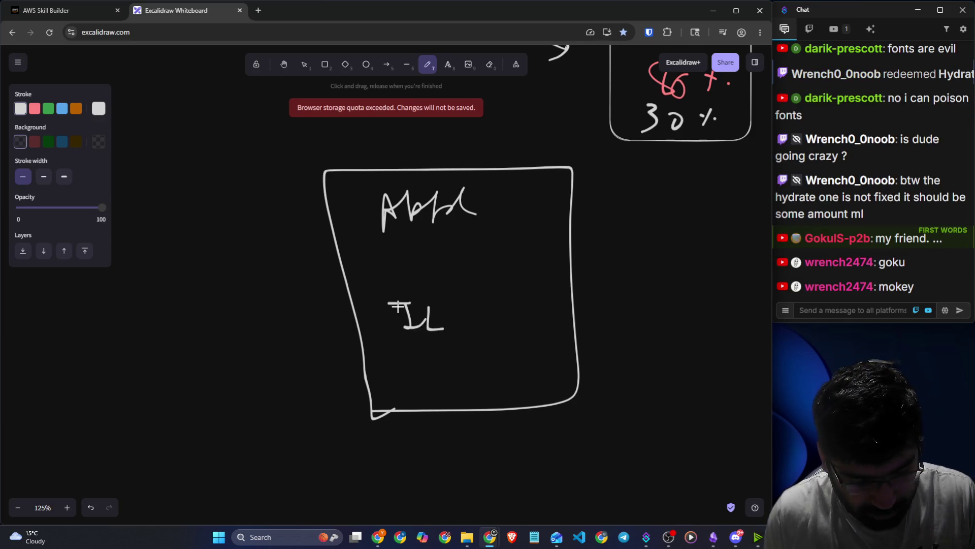
key("ctrl+z")
key("ctrl+z")
Handwrite TLS and 'Netw' inside the box, then finish the heading word at the top.
left_click_drag(399, 304, 403, 333)
mouse_move(422, 304)
left_mouse_down()
mouse_move(427, 323)
mouse_move(440, 321)
left_mouse_up()
left_click_drag(452, 304, 443, 321)
mouse_move(405, 377)
left_mouse_down()
mouse_move(412, 362)
mouse_move(511, 353)
left_mouse_up()
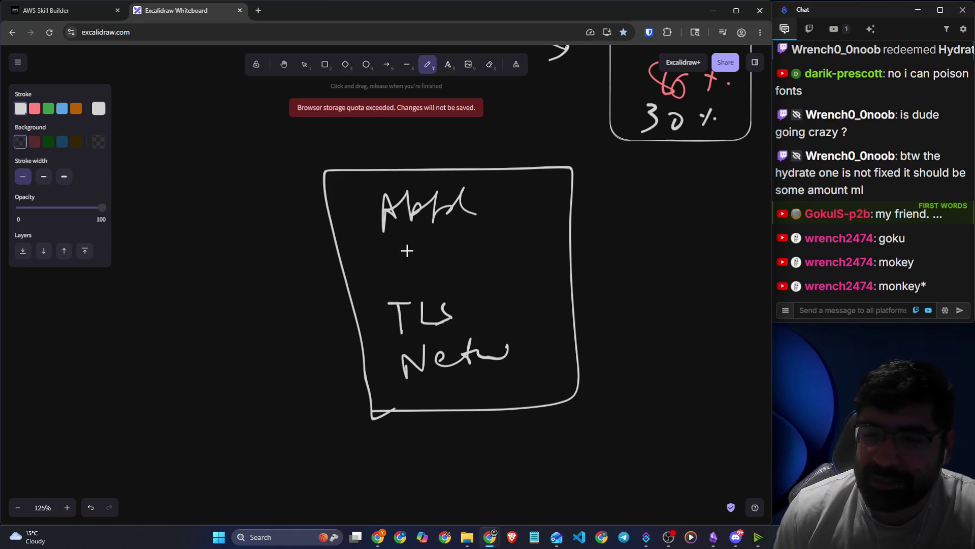
left_click_drag(468, 212, 499, 215)
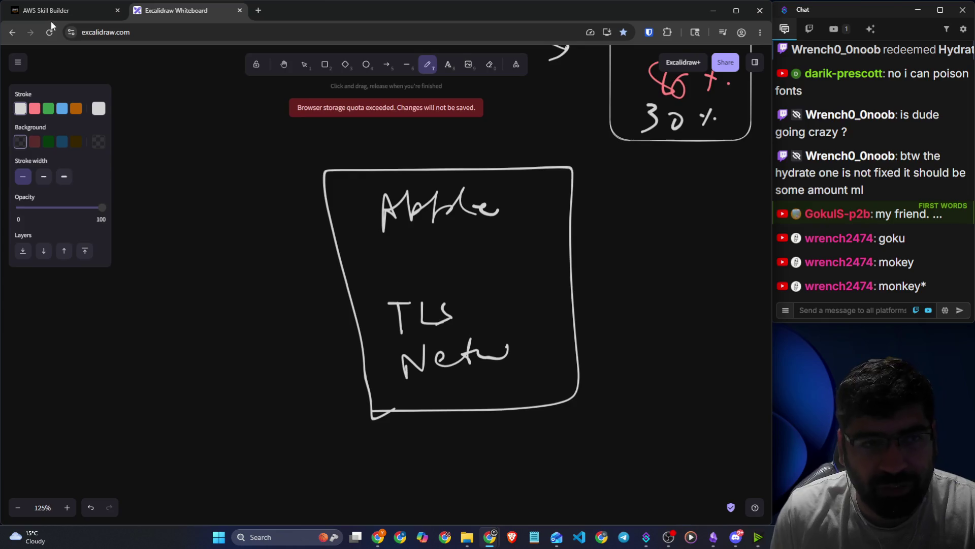
Return to the Elastic Load Balancing lesson and scroll down to the learning objectives heading.
left_click(53, 9)
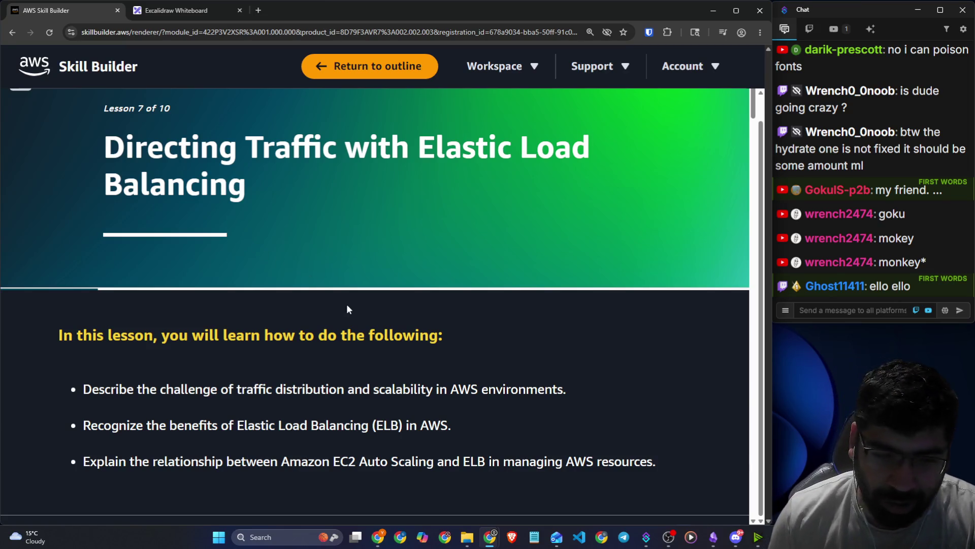
scroll(175, 320, "down", 1)
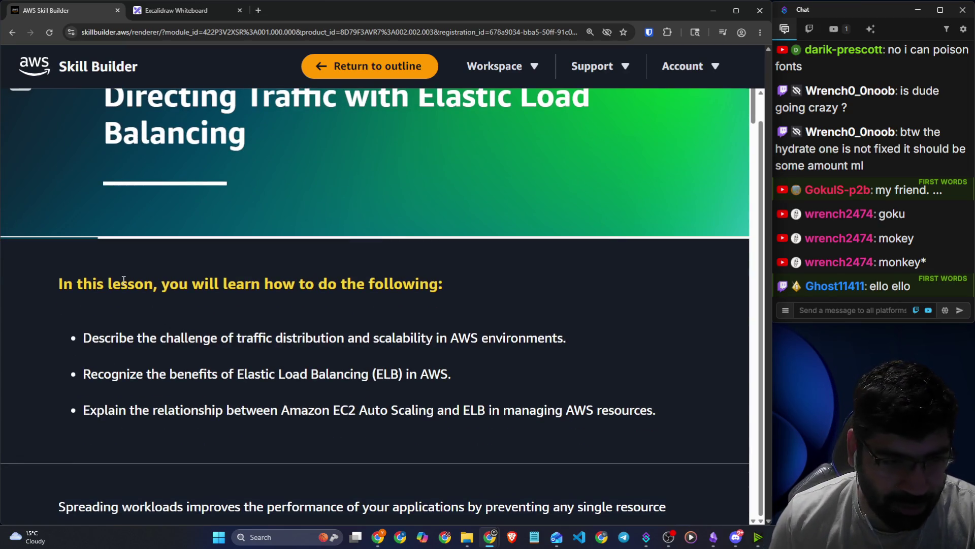
scroll(122, 279, "down", 1)
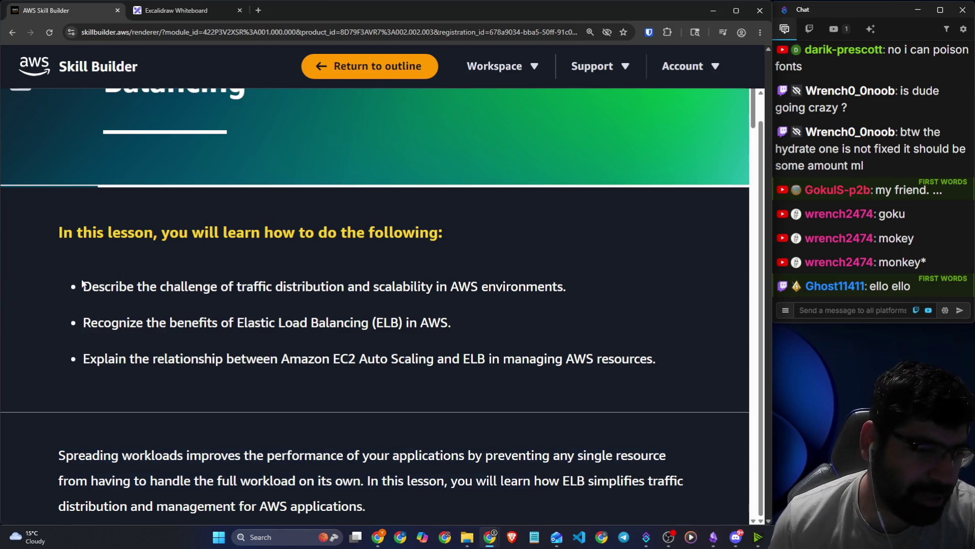
left_click_drag(57, 236, 298, 244)
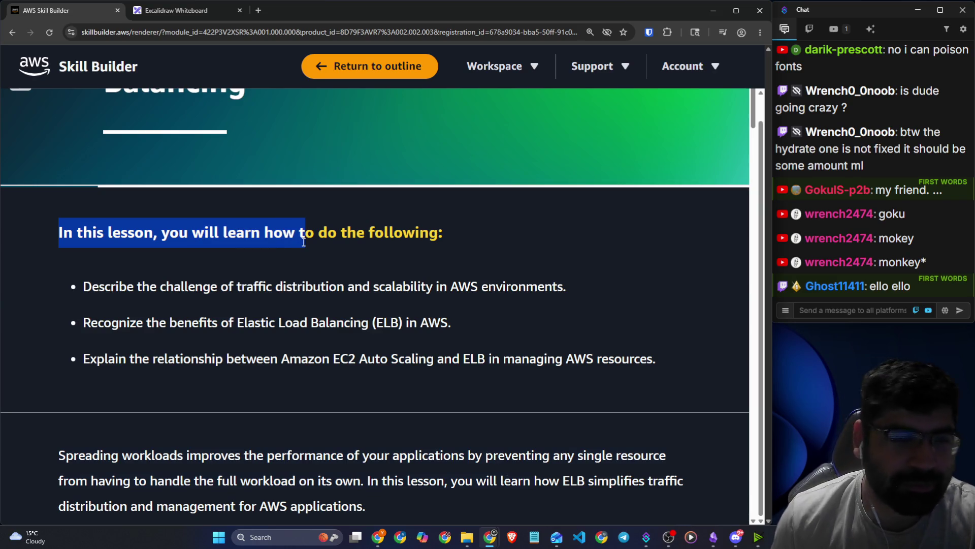
left_click(83, 244)
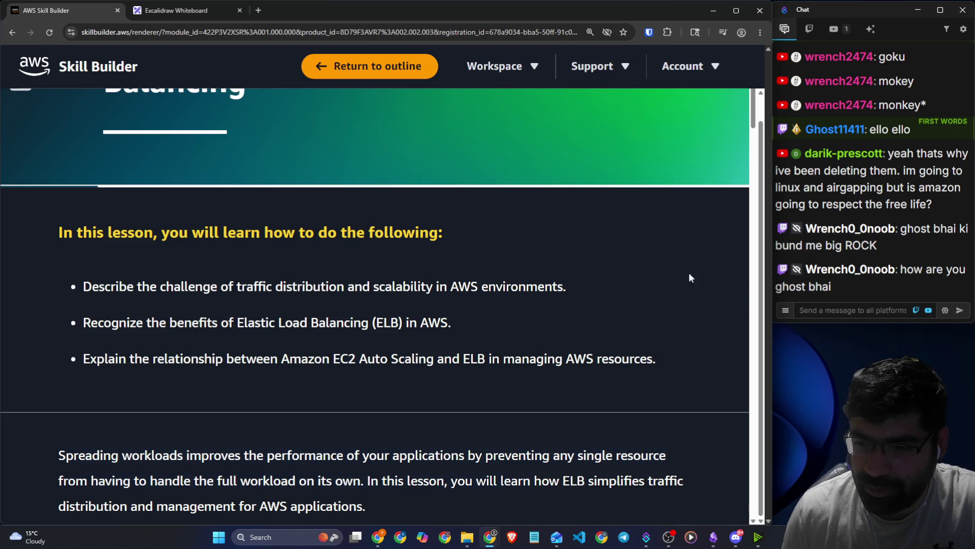
Highlight the objectives heading and each of the three learning objectives while reading.
left_click_drag(39, 233, 441, 233)
left_click_drag(92, 279, 569, 283)
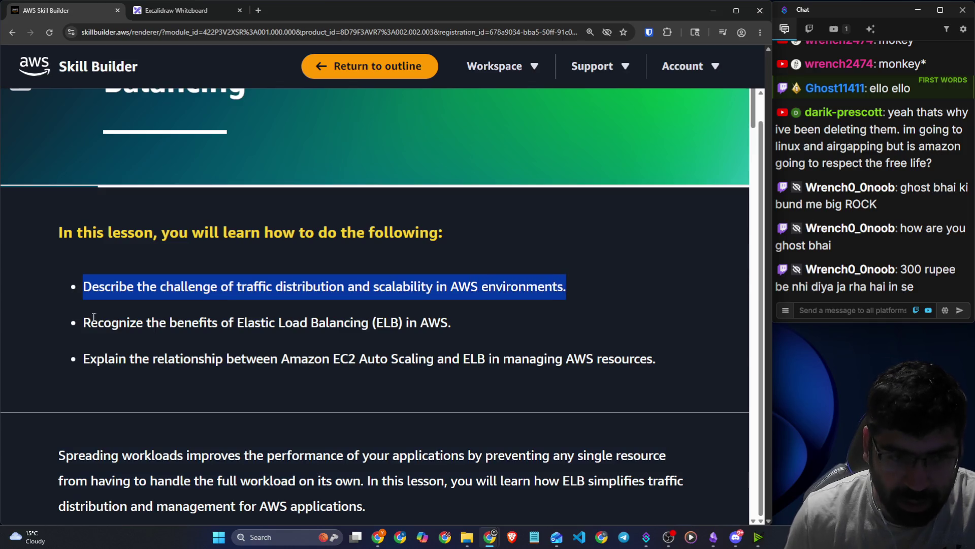
left_click_drag(81, 319, 453, 325)
scroll(322, 366, "down", 1)
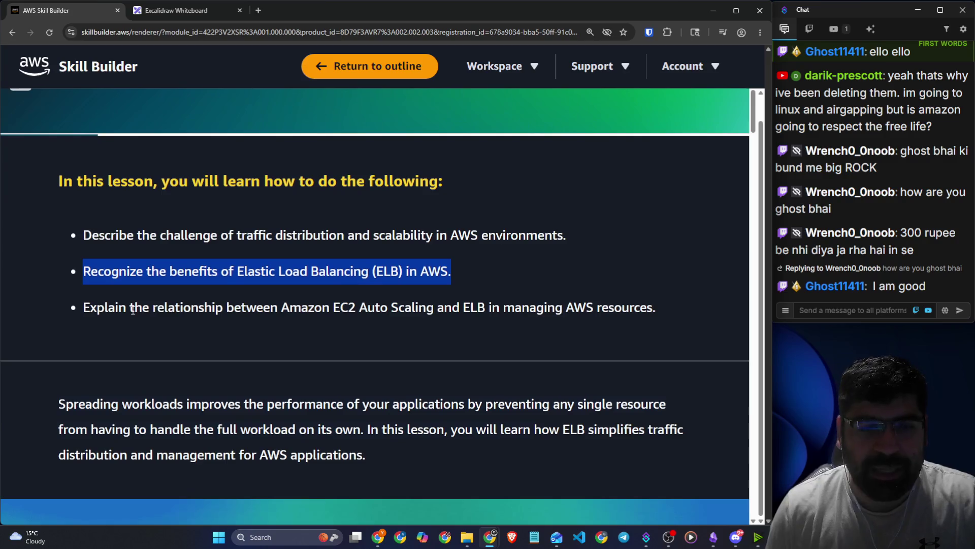
left_click_drag(118, 307, 655, 310)
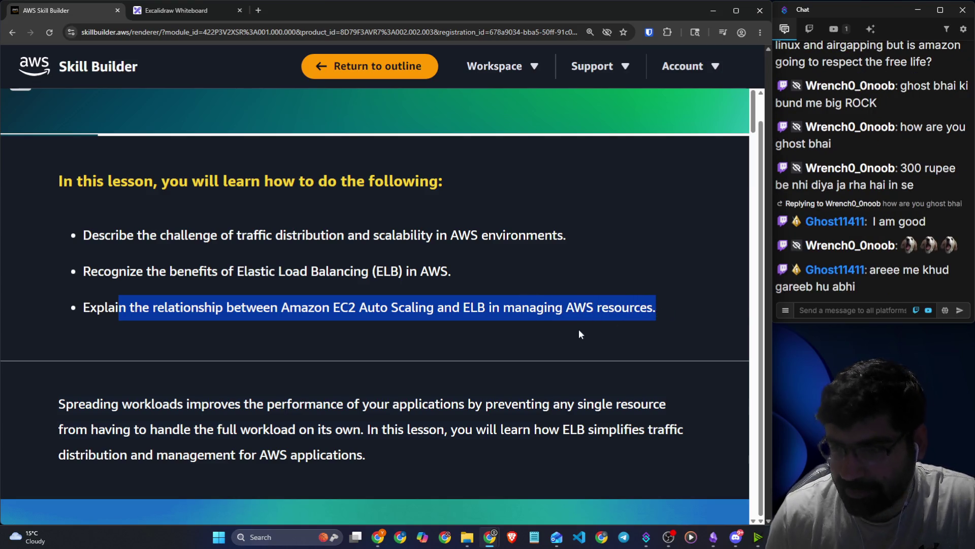
left_click(527, 333)
Highlight the workload-spreading intro paragraph line by line, ending at the AWS applications phrase.
scroll(446, 338, "down", 2)
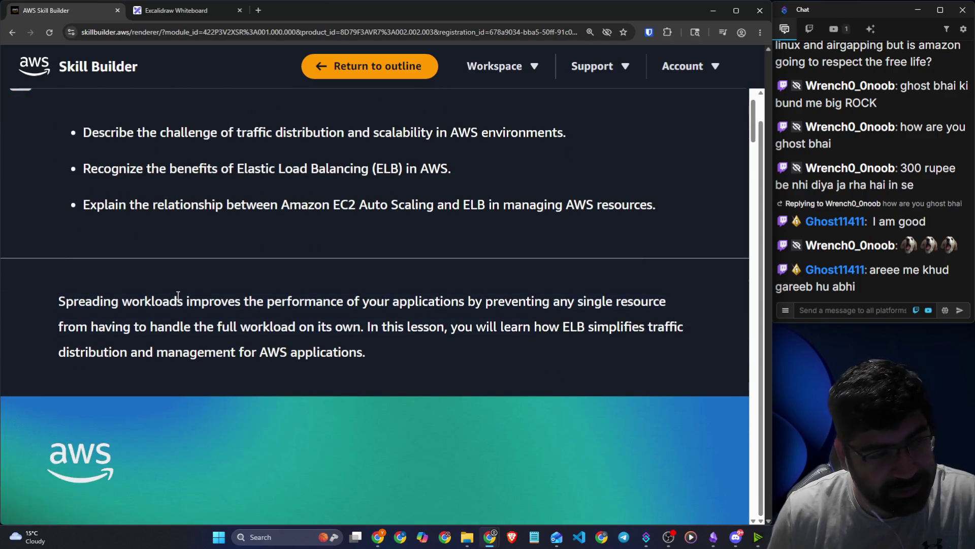
scroll(177, 296, "down", 1)
mouse_move(59, 251)
left_mouse_down()
mouse_move(468, 246)
mouse_move(671, 258)
left_mouse_up()
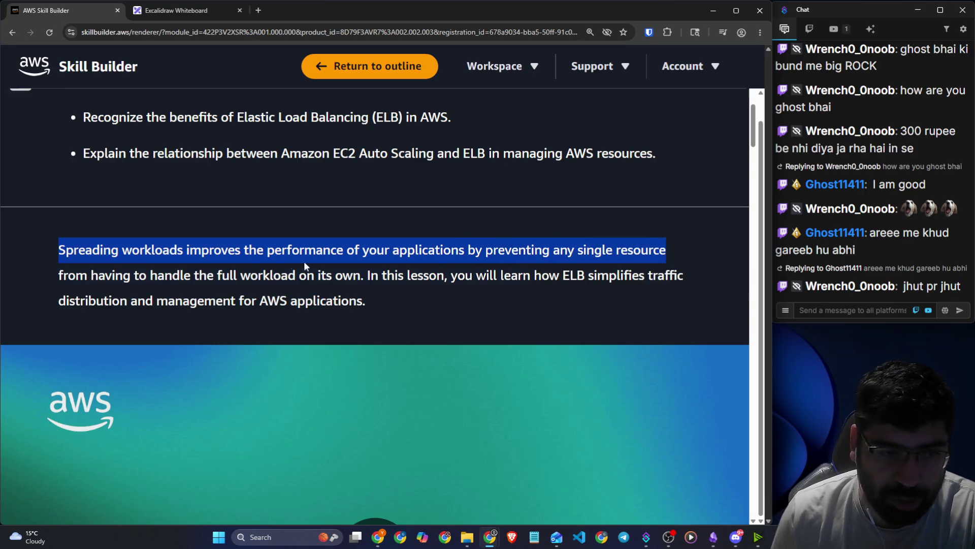
left_click_drag(150, 275, 690, 276)
left_click_drag(131, 300, 366, 299)
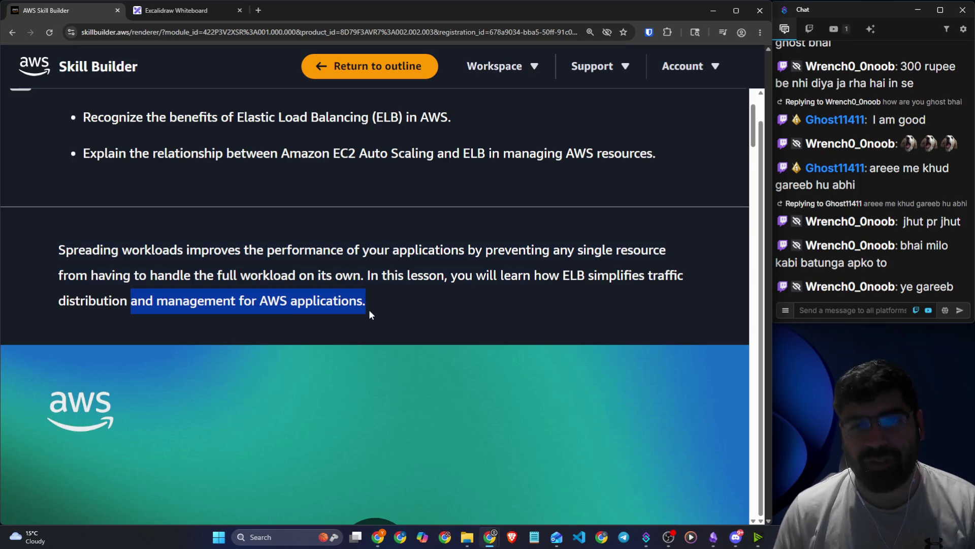
Scroll down to the Elastic Load Balancing section and open a new browser tab.
scroll(370, 310, "down", 5)
scroll(364, 313, "down", 9)
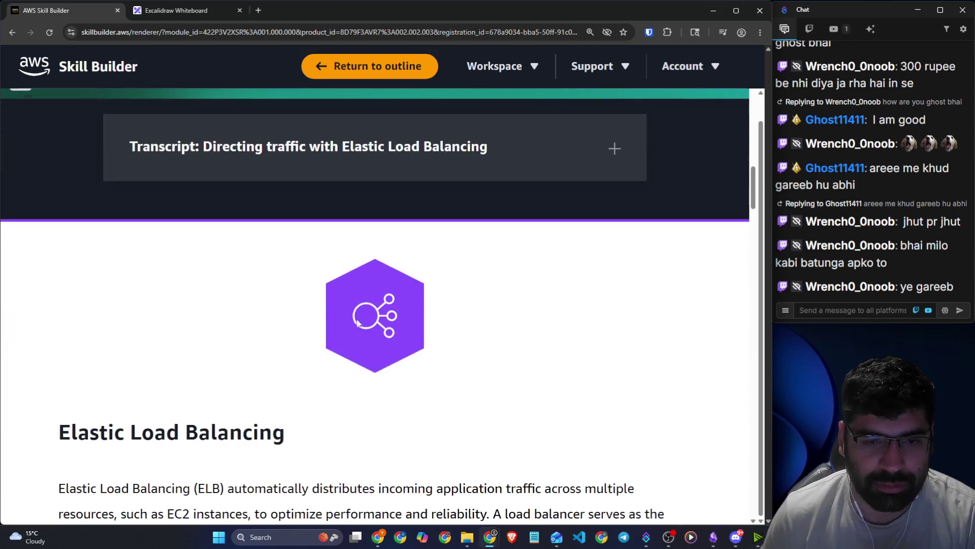
scroll(358, 323, "down", 3)
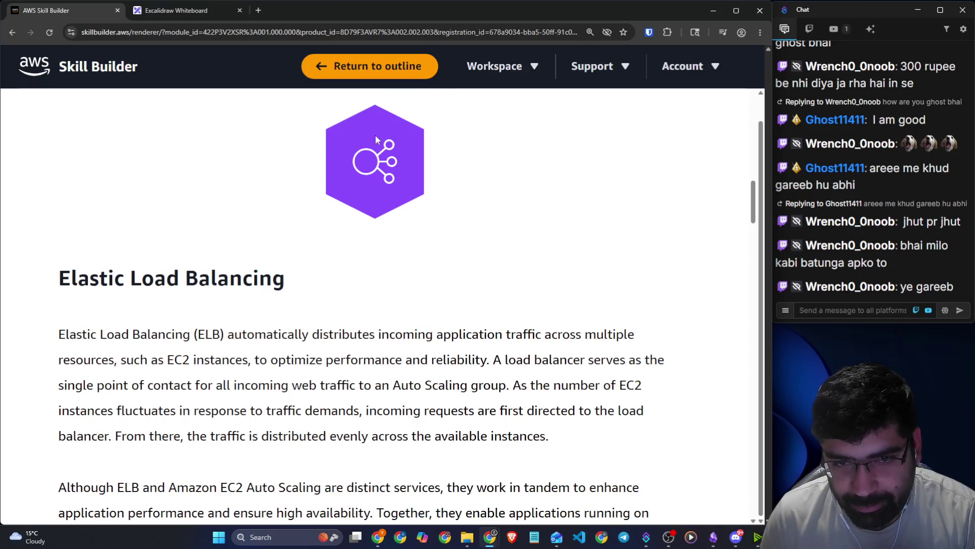
left_click(257, 10)
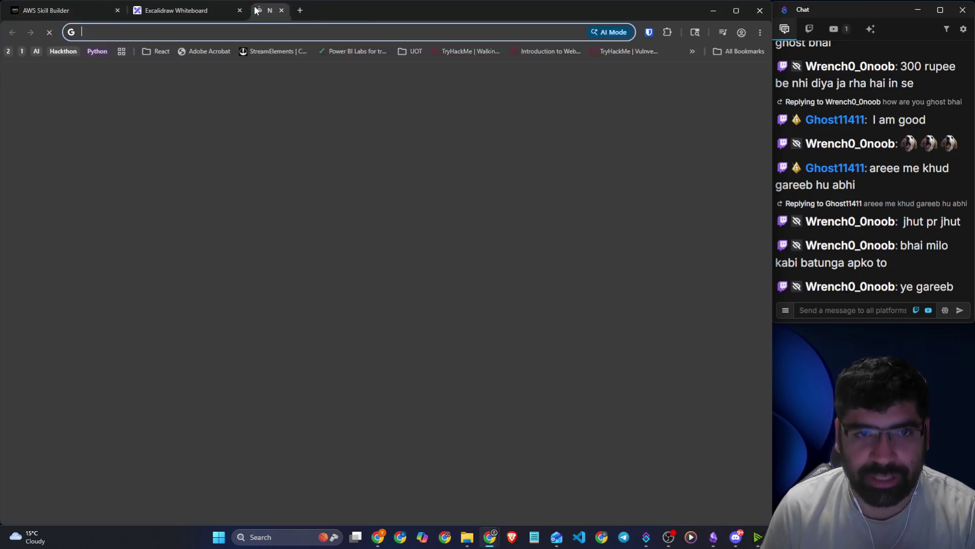
Go to draw.io and delete the GitHub icon and its 'git clone [url]' caption.
type("dr")
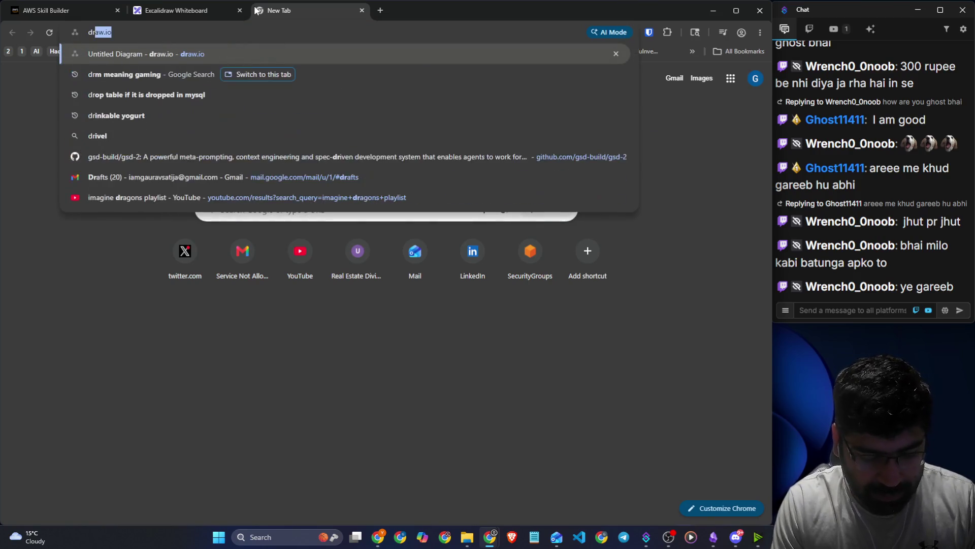
type("aw")
key("Return")
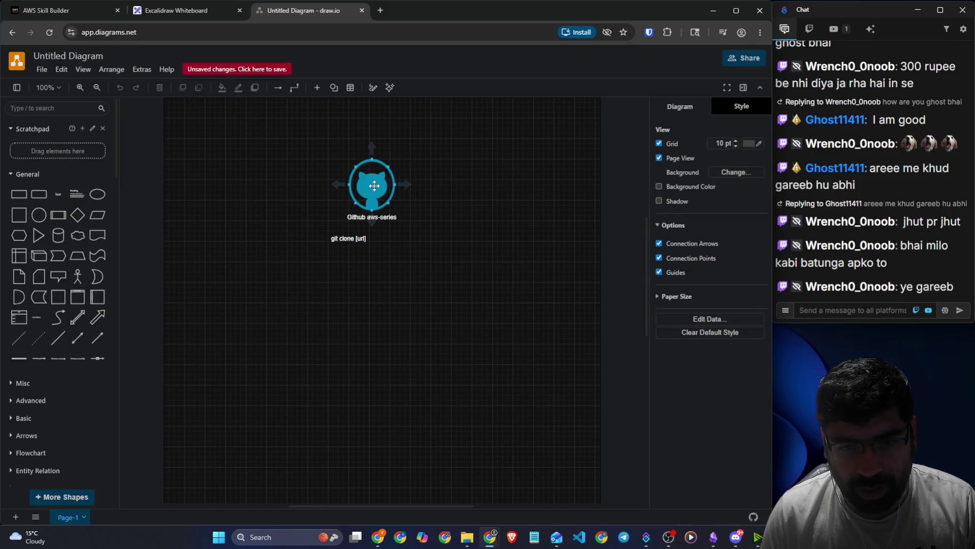
left_click(375, 186)
key("Delete")
left_click(356, 237)
key("Delete")
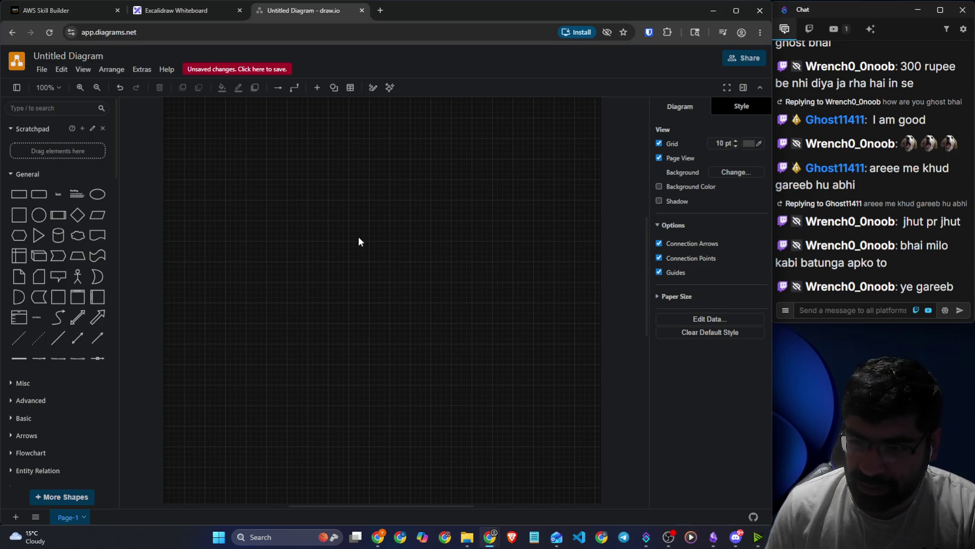
Expand the AWS17 / Analytics and AWS17 / Compute shape groups in the sidebar.
left_click(41, 108)
scroll(64, 411, "down", 1)
scroll(56, 430, "down", 2)
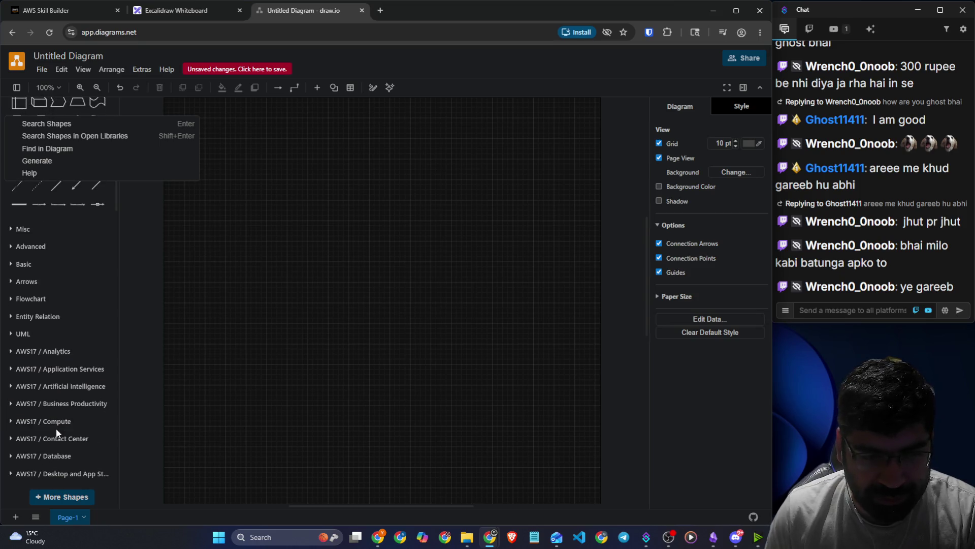
left_click(43, 351)
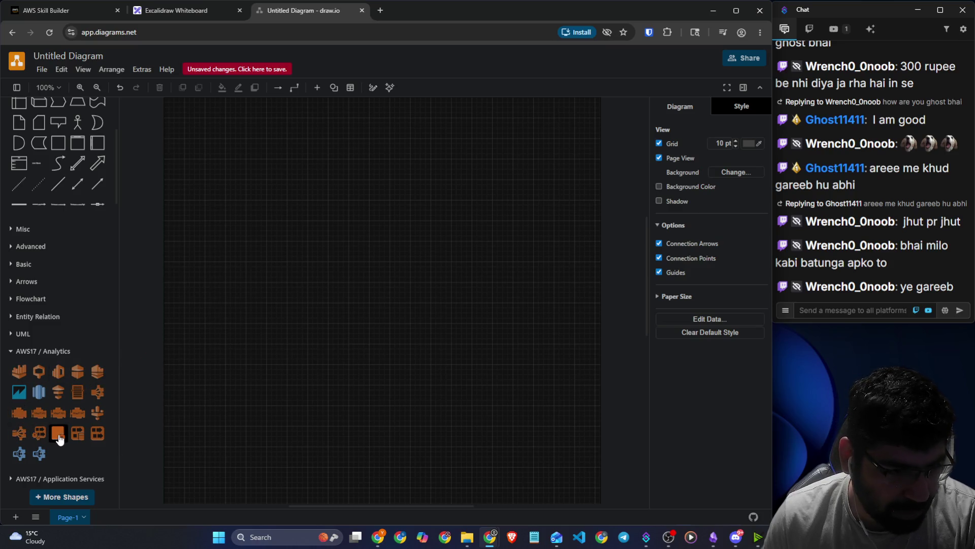
scroll(38, 402, "down", 4)
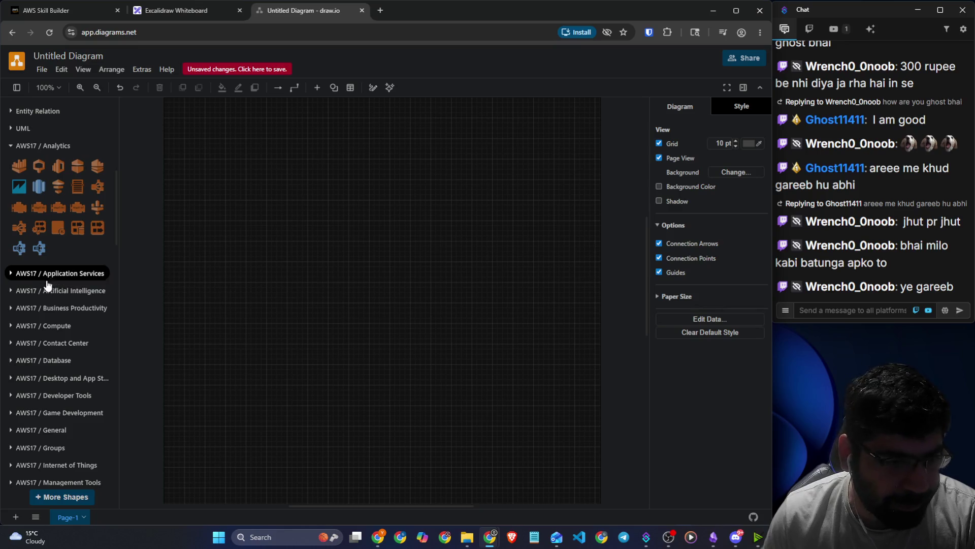
left_click(47, 326)
Place EC2, Auto Scaling, Lambda and Elastic Load Balancer icons on the canvas, then return to the lesson.
scroll(56, 308, "down", 2)
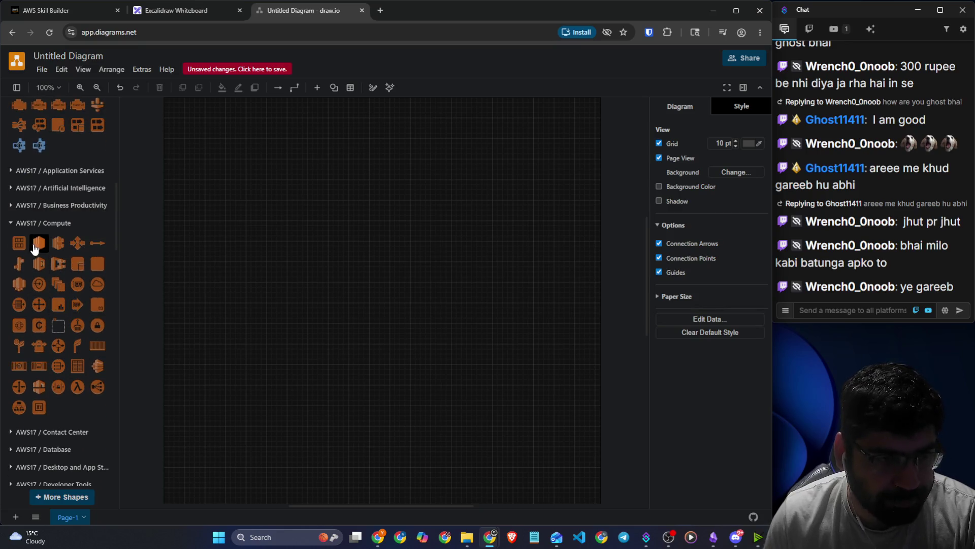
left_click_drag(35, 248, 281, 254)
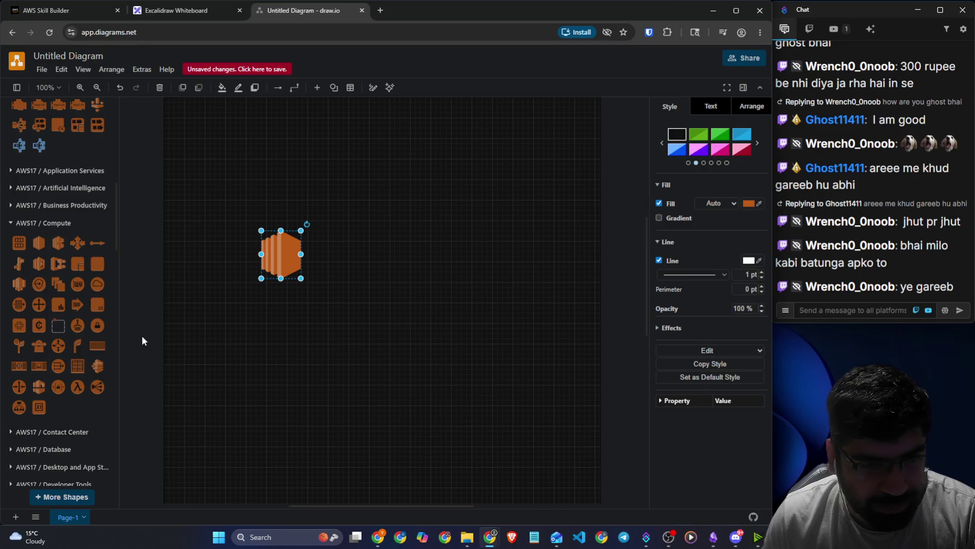
mouse_move(77, 243)
left_mouse_down()
mouse_move(124, 263)
mouse_move(393, 260)
left_mouse_up()
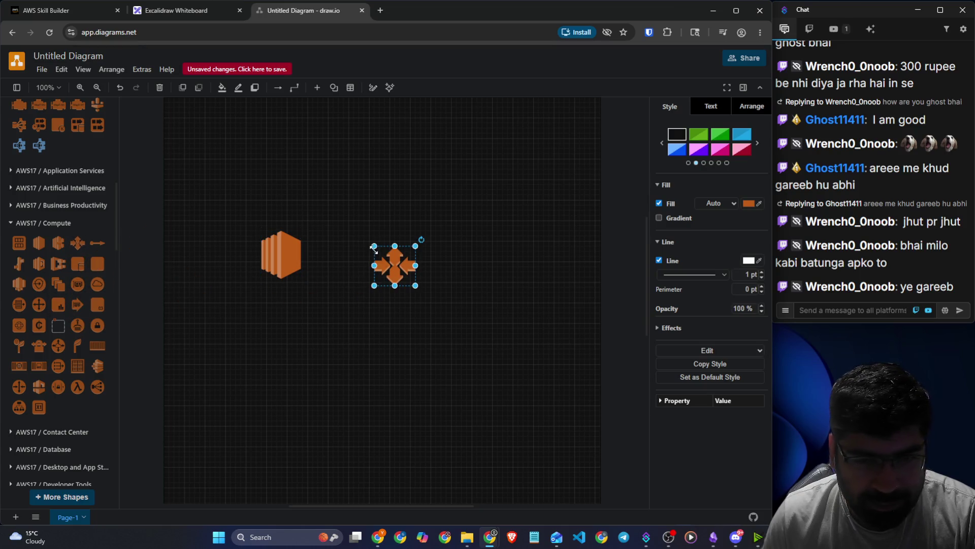
mouse_move(78, 244)
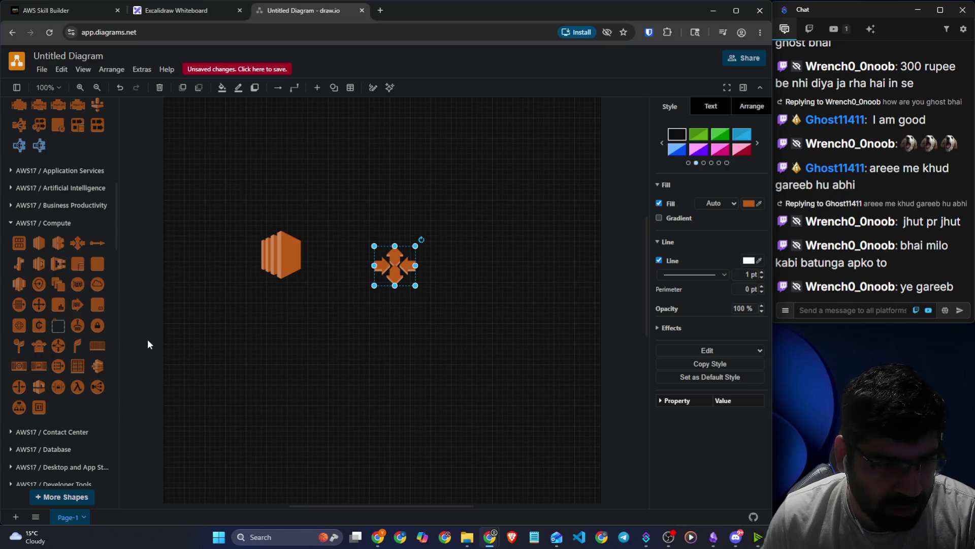
left_click_drag(77, 390, 360, 365)
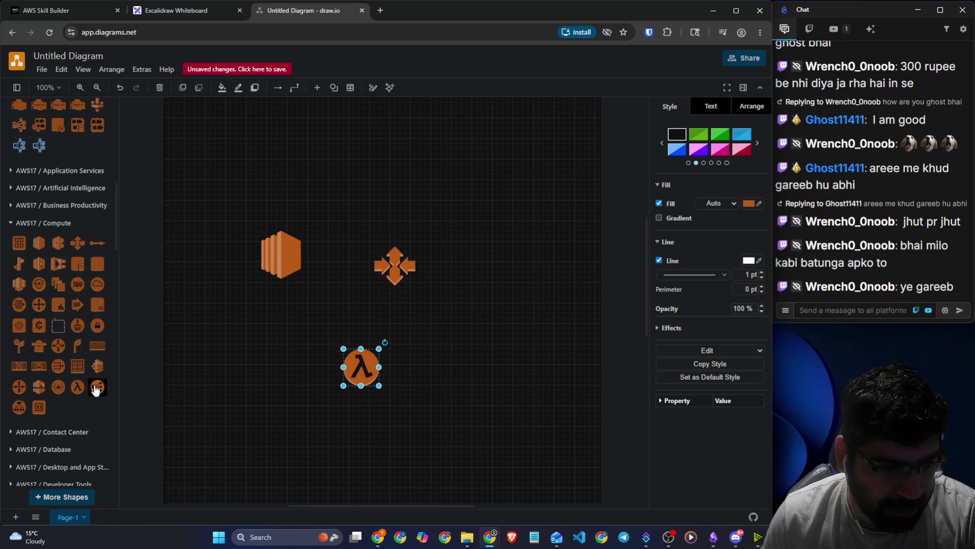
mouse_move(97, 386)
left_mouse_down()
mouse_move(272, 352)
mouse_move(278, 335)
left_mouse_up()
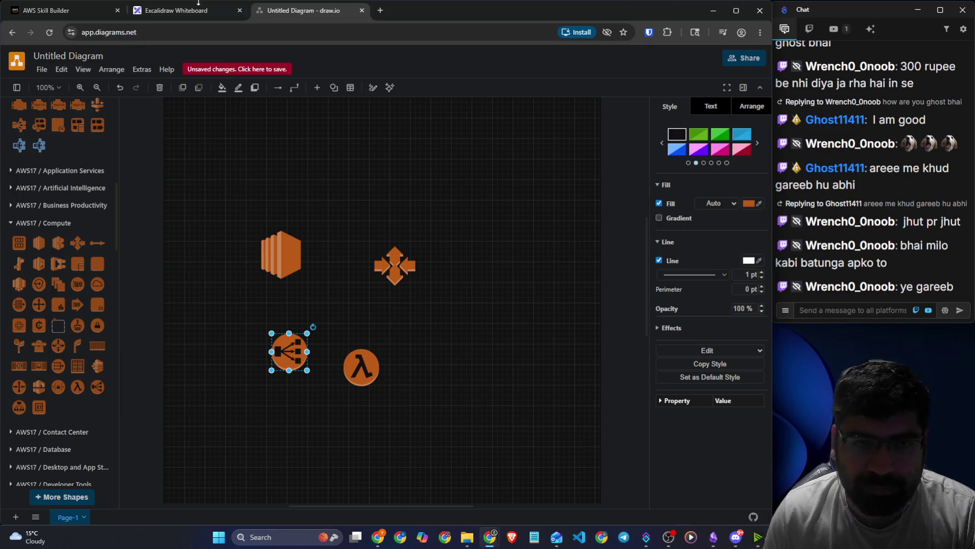
left_click(72, 7)
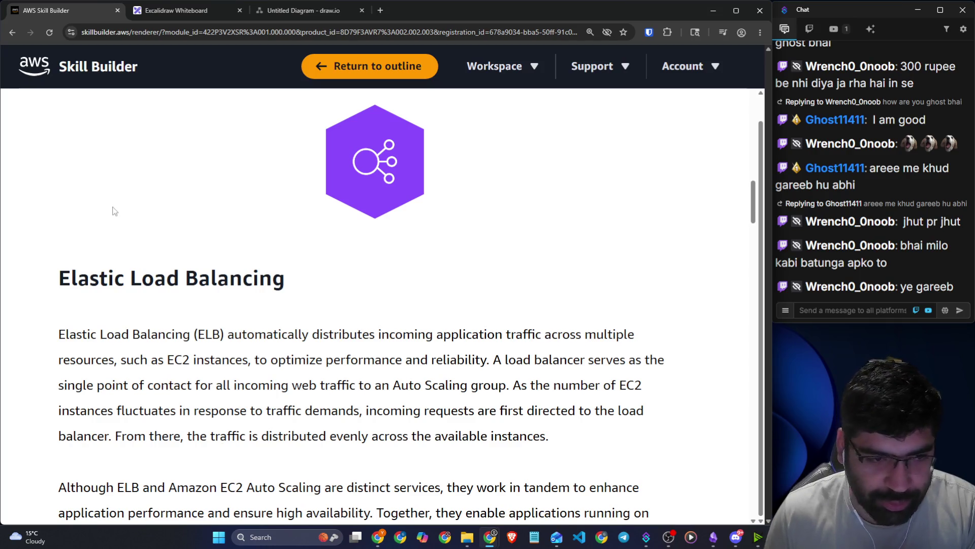
Highlight the Elastic Load Balancing heading and its definition about distributing traffic across EC2 instances.
scroll(106, 206, "down", 2)
left_click_drag(61, 176, 288, 178)
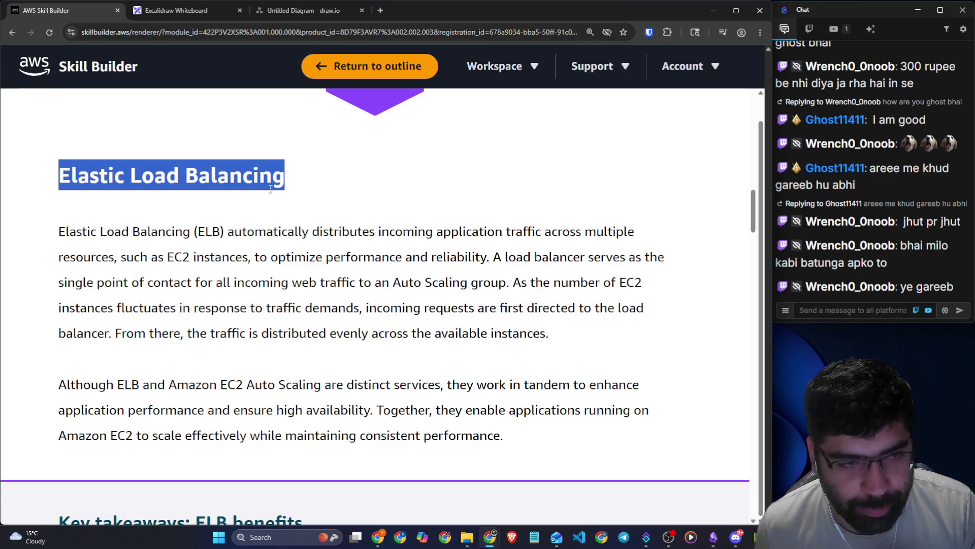
left_click_drag(65, 232, 635, 230)
left_click_drag(126, 258, 472, 249)
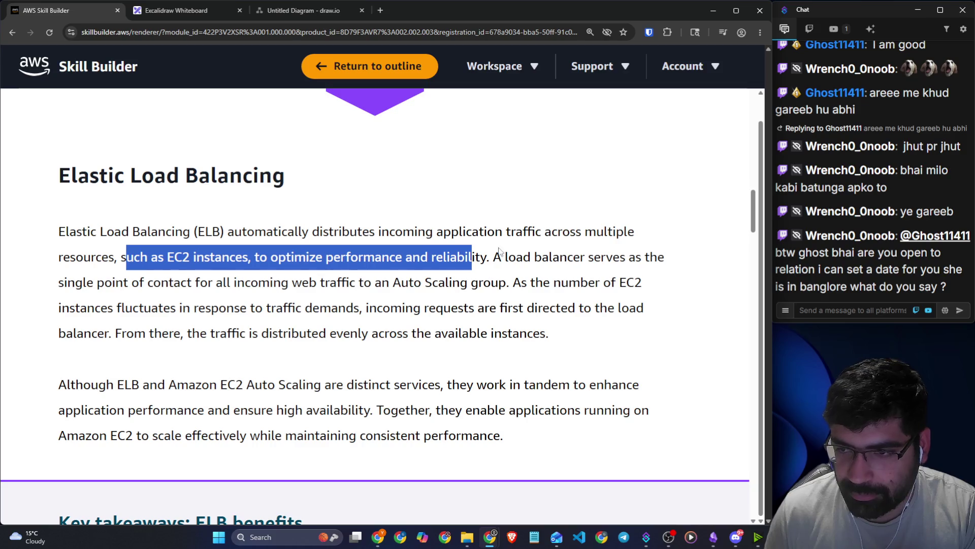
left_click(540, 257)
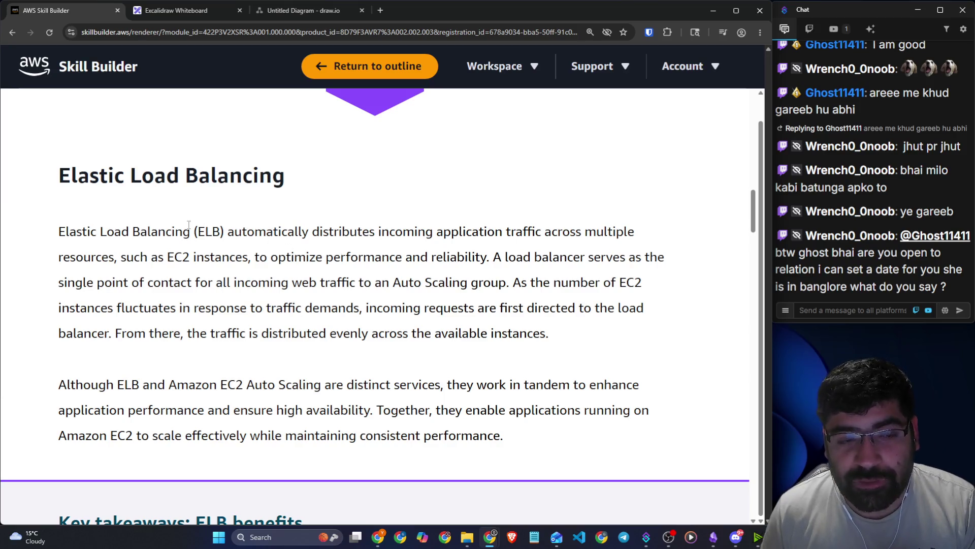
left_click_drag(236, 232, 496, 241)
Back in Excalidraw, sketch lines leading toward the LB diamond.
left_click(187, 15)
scroll(365, 196, "up", 5)
mouse_move(55, 352)
left_mouse_down()
mouse_move(185, 351)
mouse_move(240, 390)
left_mouse_up()
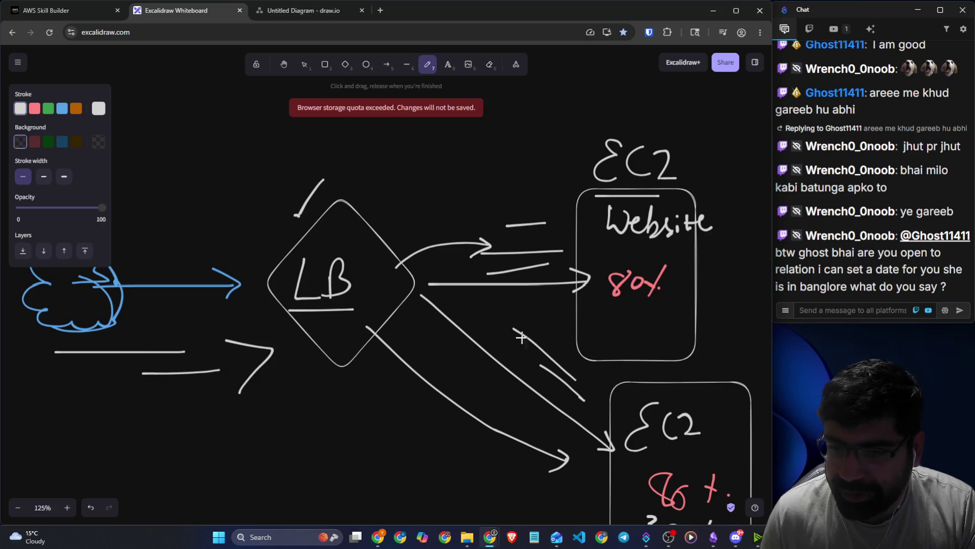
Highlight the load balancer phrase in the lesson, then return to the whiteboard.
left_click(57, 16)
left_click_drag(493, 257, 583, 260)
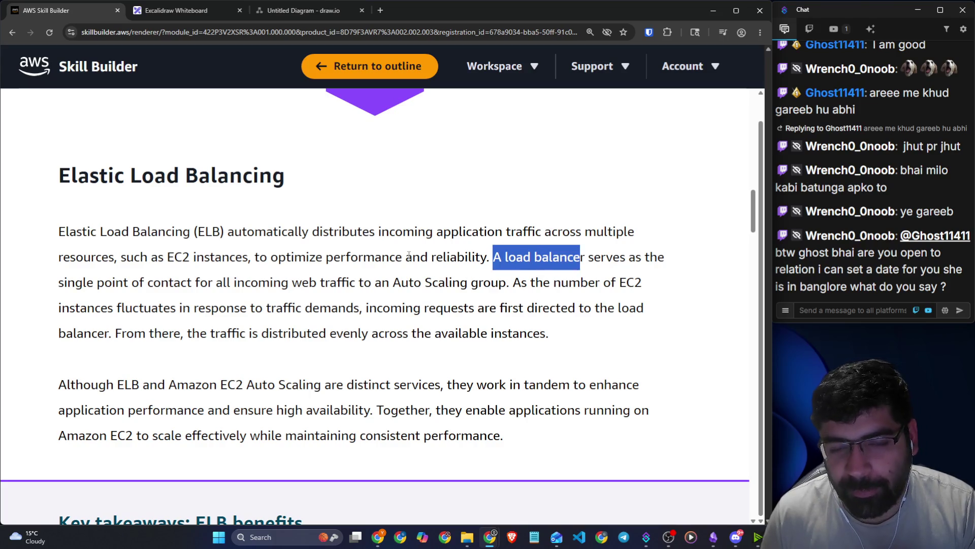
left_click(209, 11)
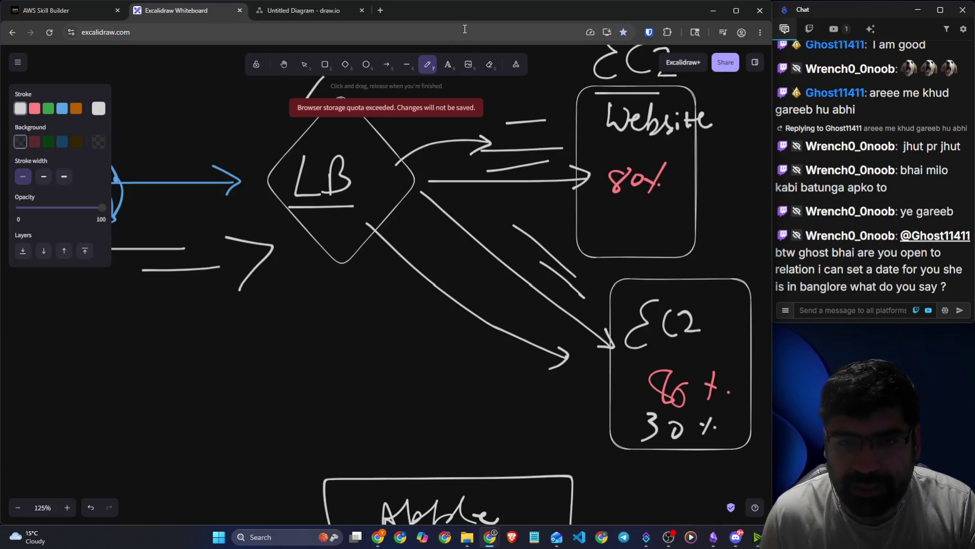
Erase the extra arrows, stray lines, the 80% note and the lower EC2 percentages.
left_click(491, 65)
left_click_drag(500, 258, 561, 282)
mouse_move(527, 129)
left_mouse_down()
mouse_move(523, 170)
mouse_move(531, 126)
mouse_move(447, 152)
left_mouse_up()
mouse_move(615, 161)
left_mouse_down()
mouse_move(630, 185)
mouse_move(661, 192)
left_mouse_up()
left_click_drag(505, 143, 473, 148)
mouse_move(640, 374)
left_mouse_down()
mouse_move(718, 407)
mouse_move(661, 429)
mouse_move(722, 407)
mouse_move(594, 345)
left_mouse_up()
mouse_move(88, 239)
left_mouse_down()
mouse_move(208, 274)
mouse_move(243, 209)
left_mouse_up()
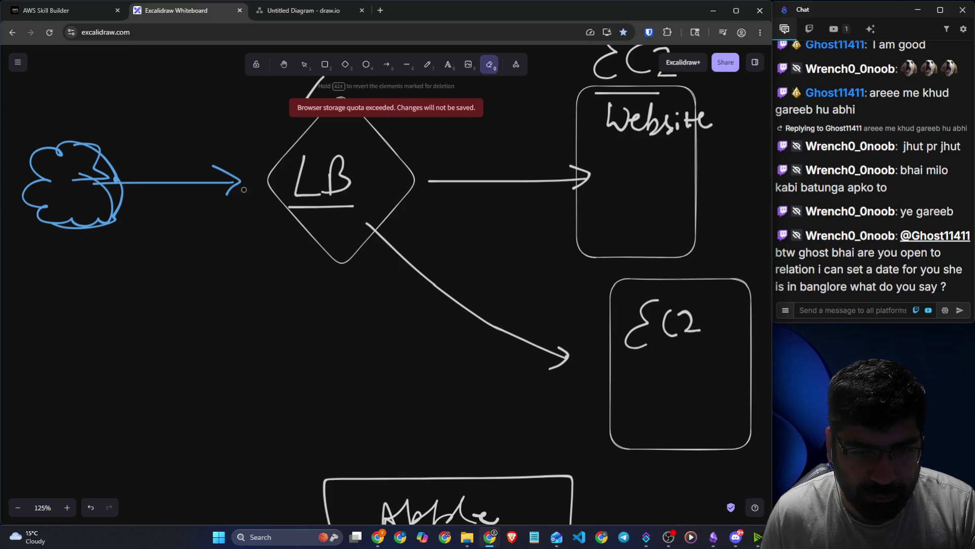
scroll(502, 175, "up", 1)
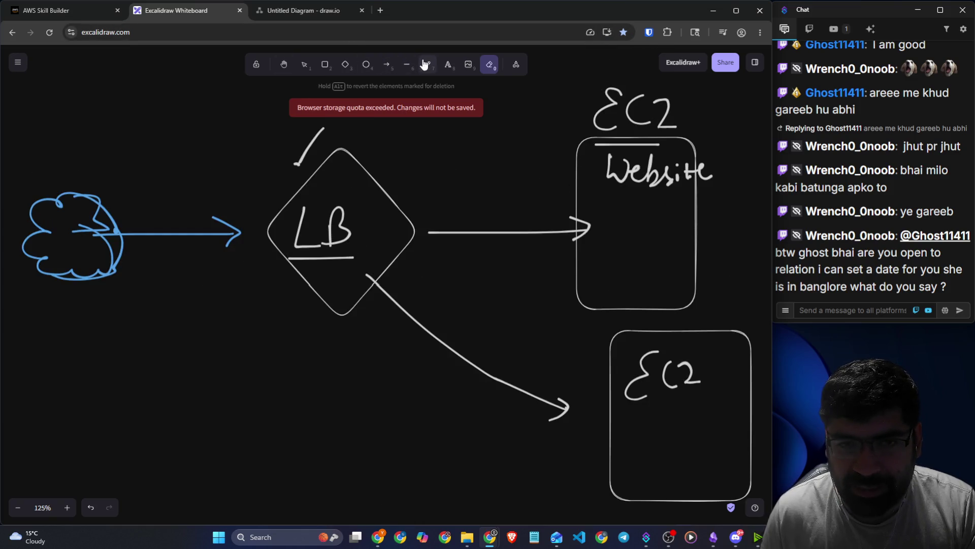
Write 1000 below the cloud and, in white, 500 in the Website and lower EC2 boxes.
left_click(425, 64)
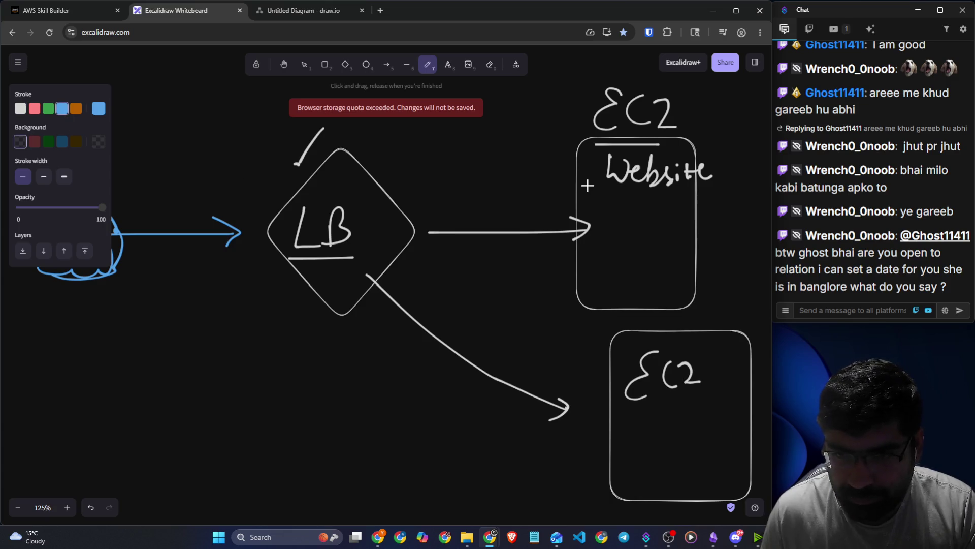
mouse_move(551, 76)
left_mouse_down()
mouse_move(537, 111)
mouse_move(568, 97)
mouse_move(539, 115)
left_mouse_up()
mouse_move(136, 290)
left_mouse_down()
mouse_move(136, 329)
mouse_move(191, 299)
left_mouse_up()
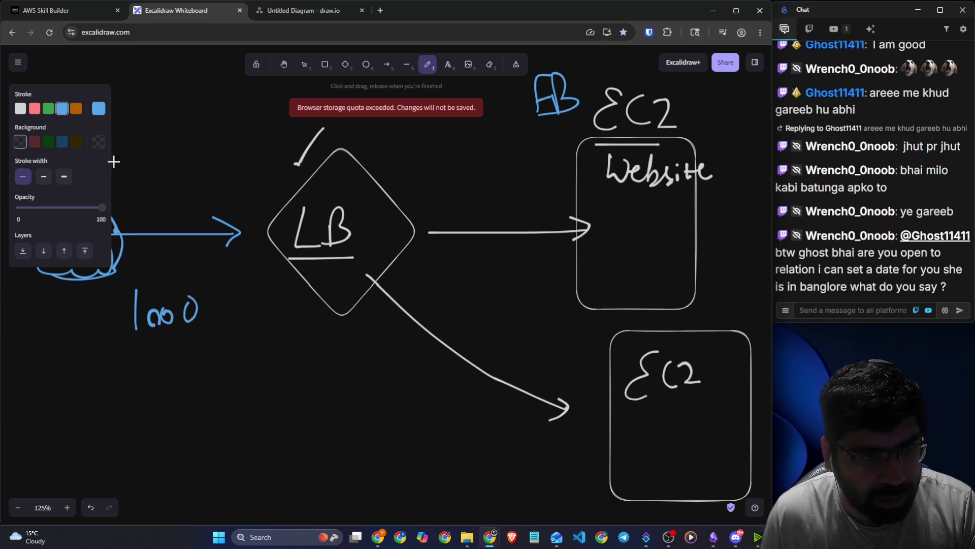
left_click(20, 108)
mouse_move(629, 213)
left_mouse_down()
mouse_move(612, 241)
mouse_move(659, 224)
left_mouse_up()
mouse_move(671, 417)
left_mouse_down()
mouse_move(641, 441)
mouse_move(683, 447)
mouse_move(696, 431)
left_mouse_up()
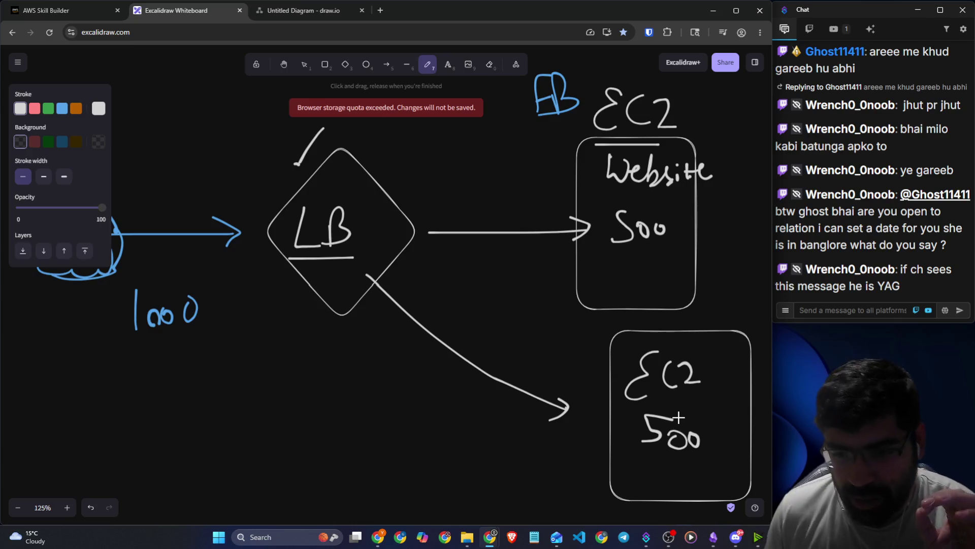
left_click_drag(637, 451, 711, 450)
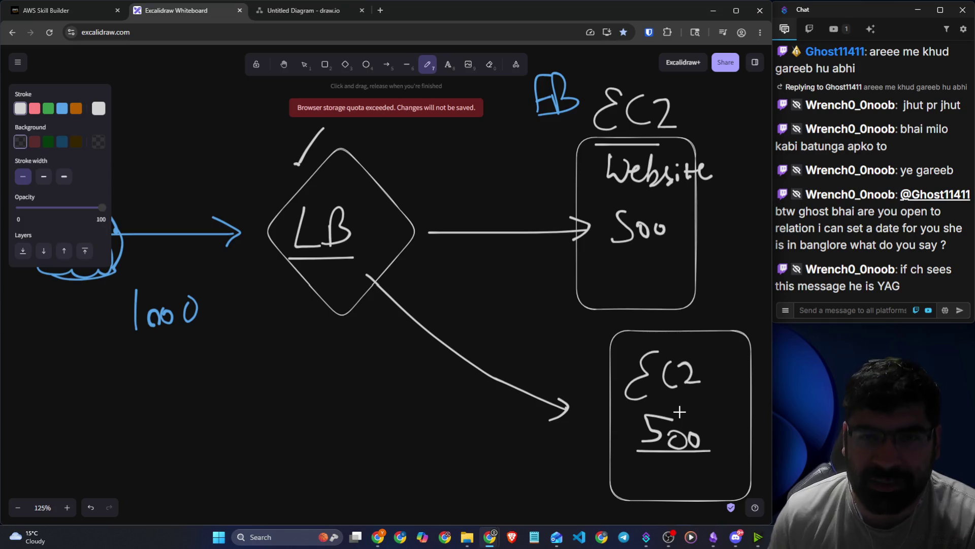
Strike through the lower EC2 box's 500 and write 200 beneath it.
scroll(675, 412, "down", 1)
mouse_move(702, 365)
left_mouse_down()
mouse_move(627, 404)
mouse_move(674, 436)
left_mouse_up()
left_click_drag(684, 426, 683, 425)
left_click_drag(700, 425, 700, 426)
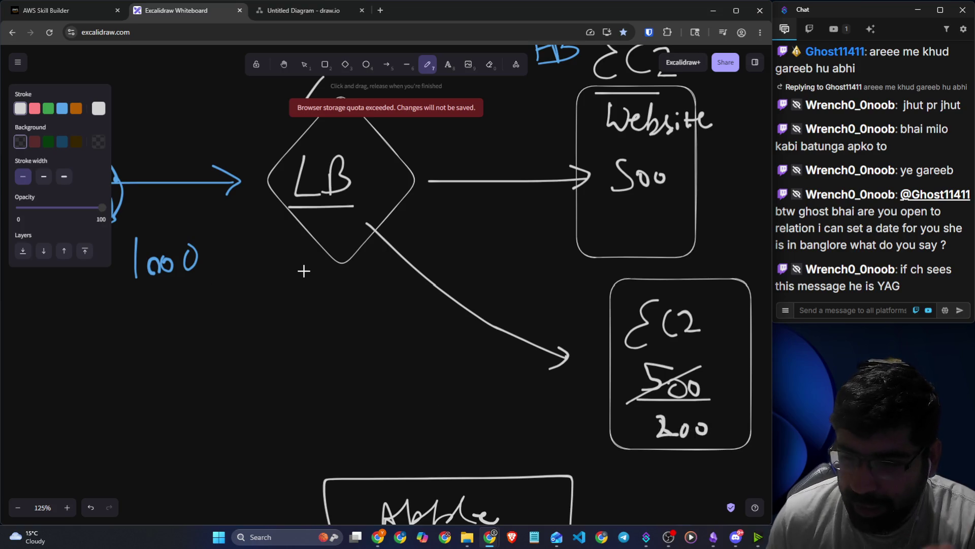
In blue, add 500 below 1000, 300 and 100 beside the arrows, then return to the lesson.
left_click(62, 108)
mouse_move(166, 295)
left_mouse_down()
mouse_move(152, 326)
mouse_move(199, 311)
left_mouse_up()
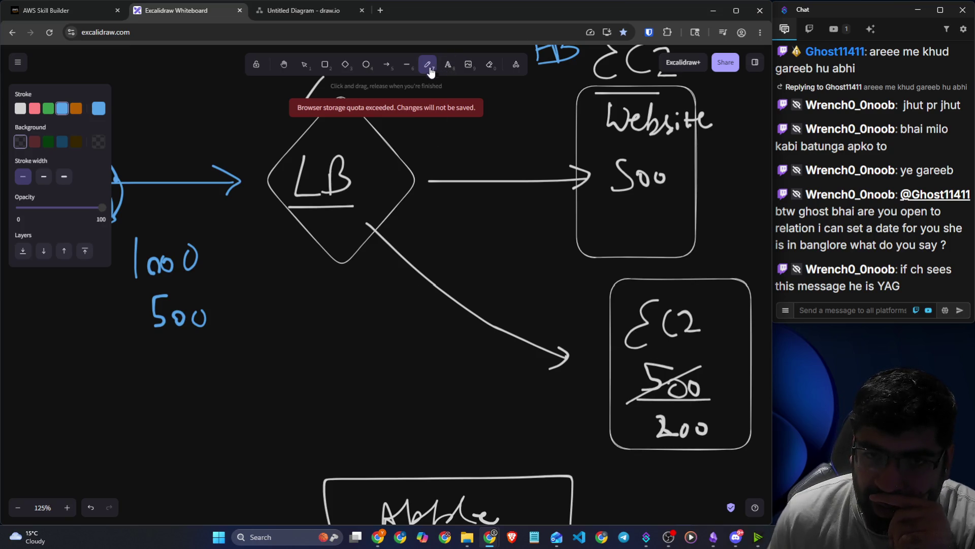
mouse_move(499, 381)
left_mouse_down()
mouse_move(508, 391)
mouse_move(491, 405)
mouse_move(529, 393)
left_mouse_up()
mouse_move(565, 393)
left_mouse_down()
mouse_move(564, 405)
mouse_move(563, 396)
left_mouse_up()
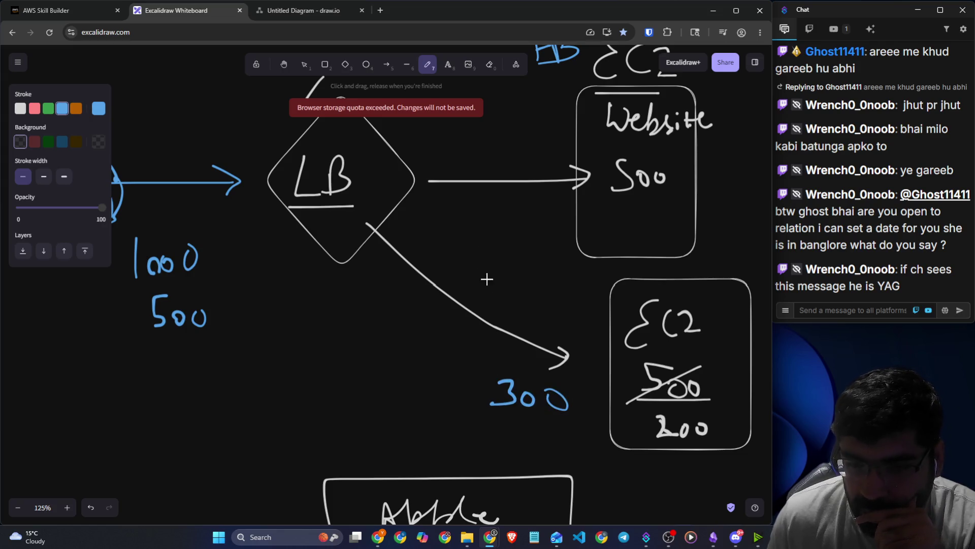
left_click_drag(489, 138, 493, 167)
mouse_move(508, 152)
left_mouse_down()
mouse_move(503, 161)
mouse_move(509, 153)
left_mouse_up()
mouse_move(529, 152)
left_mouse_down()
mouse_move(524, 160)
mouse_move(530, 153)
left_mouse_up()
mouse_move(411, 331)
left_mouse_down()
mouse_move(413, 362)
mouse_move(422, 347)
mouse_move(457, 341)
left_mouse_up()
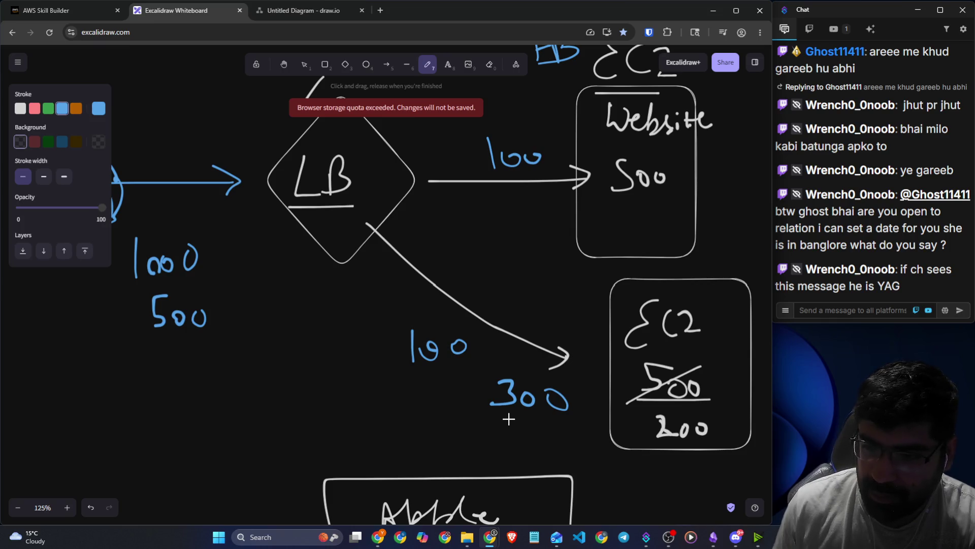
left_click(100, 14)
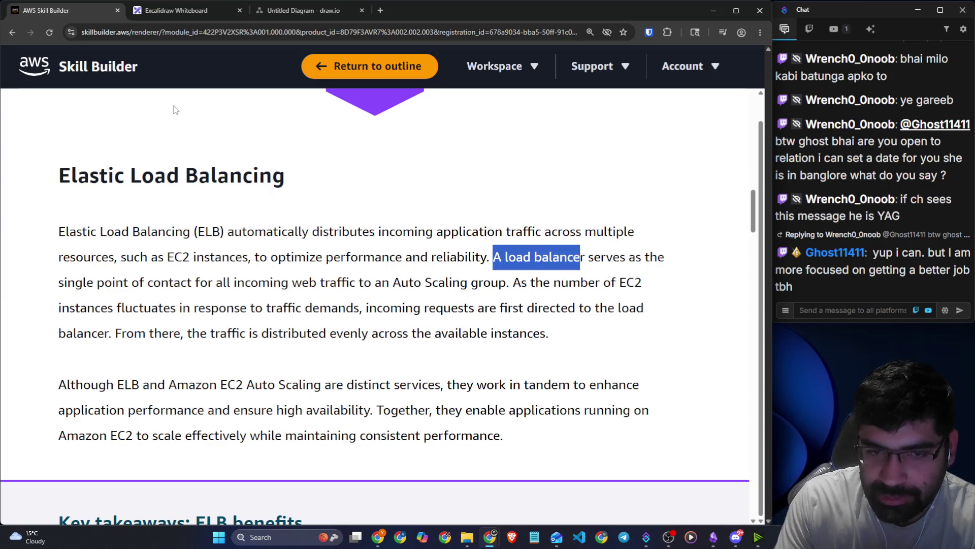
Highlight the ELB sentence and incoming web traffic phrase, then return to the whiteboard.
left_click_drag(278, 258, 644, 260)
left_click_drag(161, 282, 381, 283)
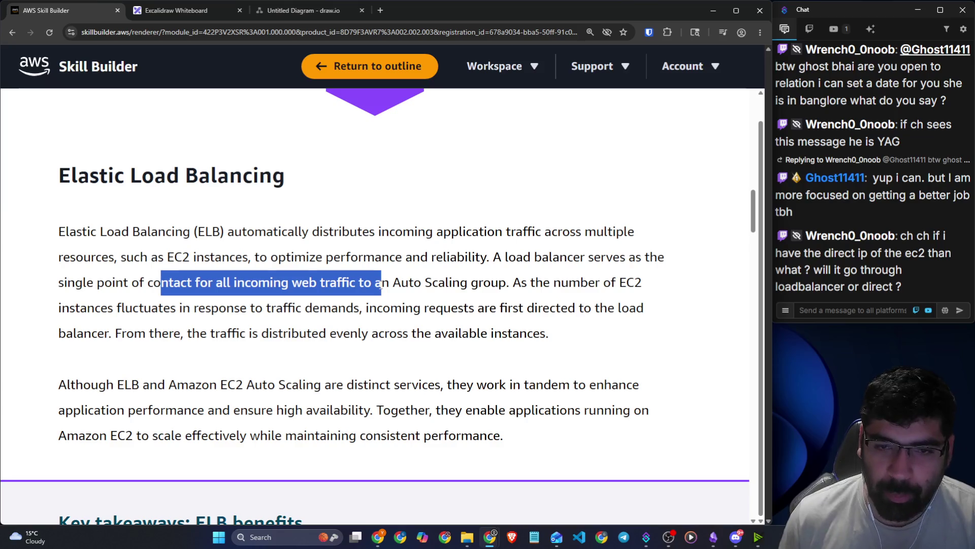
left_click(377, 282)
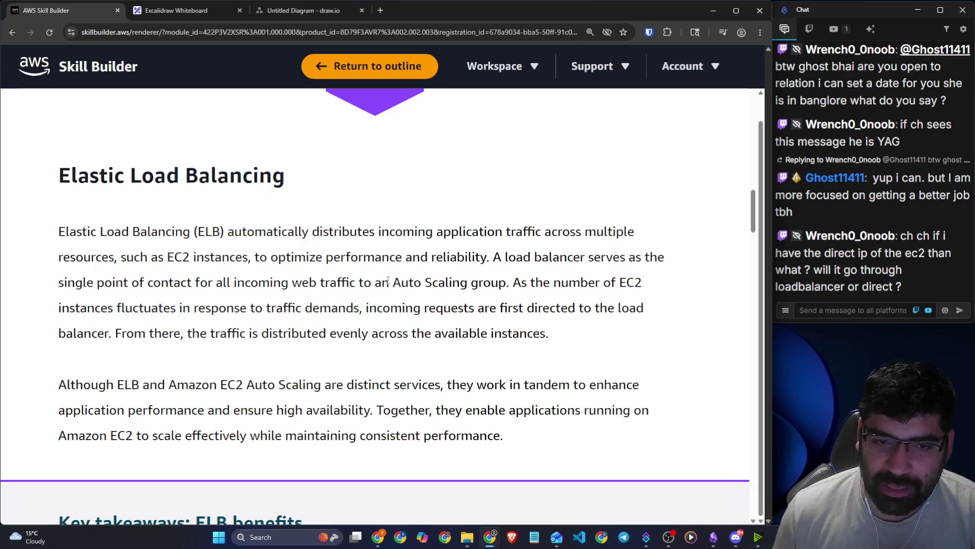
left_click(148, 13)
Erase the old handwritten notes box, undoing a misdrawn stroke afterwards.
scroll(431, 275, "down", 10)
scroll(431, 274, "up", 5)
key("e")
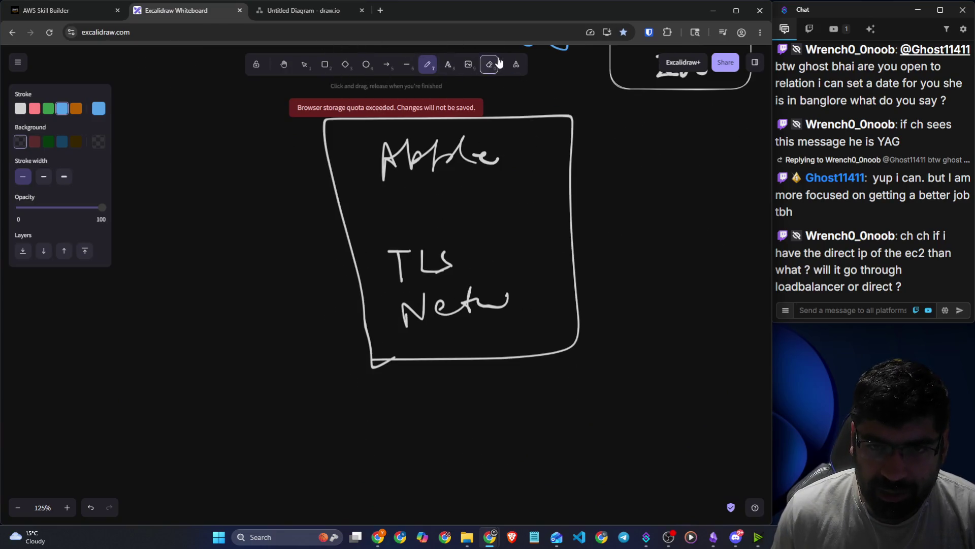
mouse_move(458, 163)
left_mouse_down()
mouse_move(357, 258)
mouse_move(508, 302)
mouse_move(431, 262)
mouse_move(477, 185)
mouse_move(482, 158)
left_mouse_up()
left_click(435, 66)
mouse_move(587, 231)
left_mouse_down()
mouse_move(533, 269)
mouse_move(599, 244)
left_mouse_up()
key("ctrl+z")
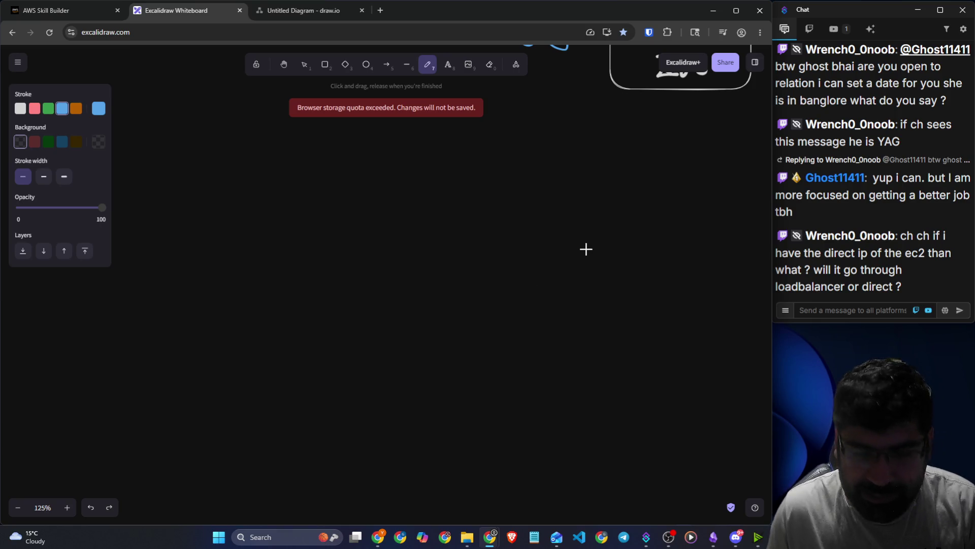
In white, write EC2 in a box with a direct arrow into it and a checkmark above.
left_click(21, 108)
left_click_drag(533, 227, 537, 274)
mouse_move(589, 239)
left_mouse_down()
mouse_move(562, 252)
mouse_move(591, 261)
left_mouse_up()
mouse_move(614, 236)
left_mouse_down()
mouse_move(616, 261)
mouse_move(640, 261)
left_mouse_up()
mouse_move(521, 295)
left_mouse_down()
mouse_move(579, 290)
mouse_move(645, 195)
mouse_move(512, 284)
mouse_move(558, 295)
left_mouse_up()
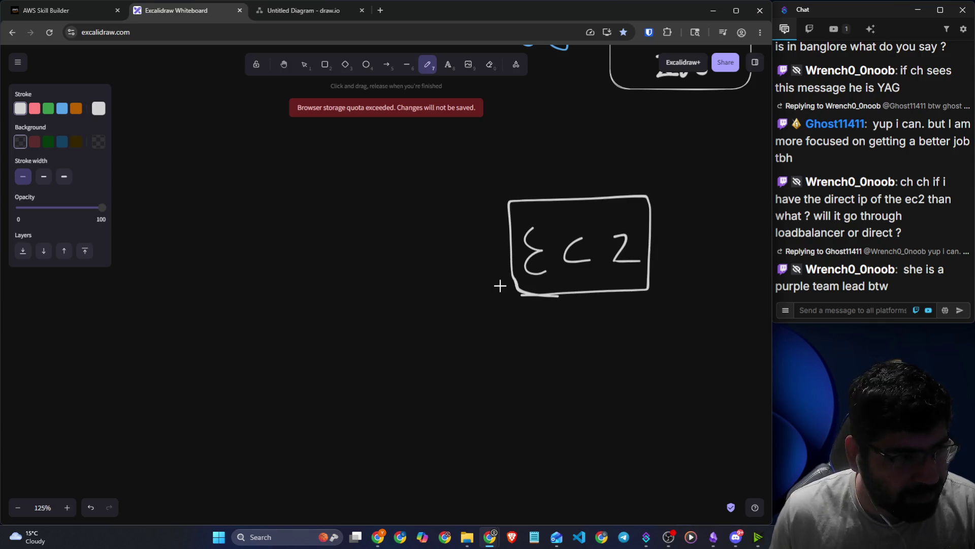
mouse_move(181, 260)
left_mouse_down()
mouse_move(505, 231)
mouse_move(498, 249)
left_mouse_up()
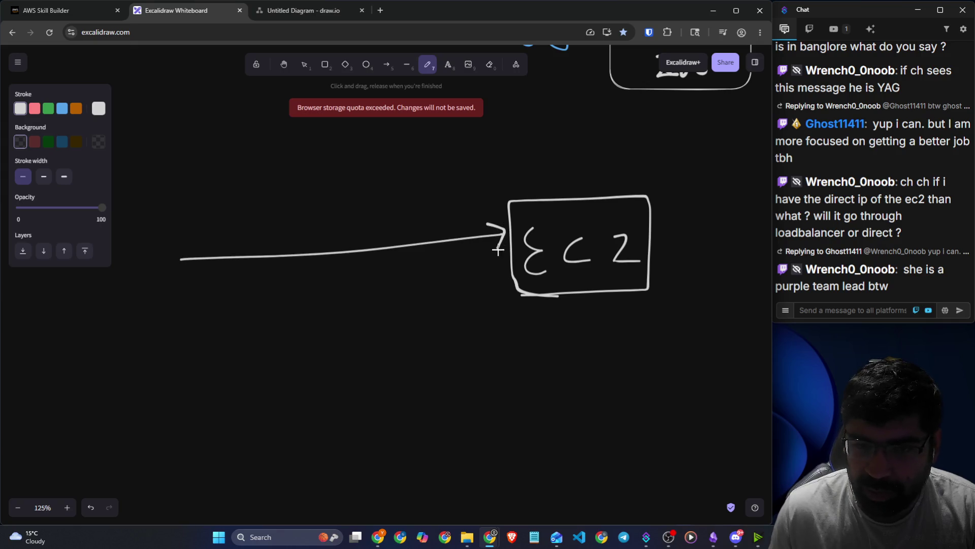
left_click_drag(500, 183, 561, 149)
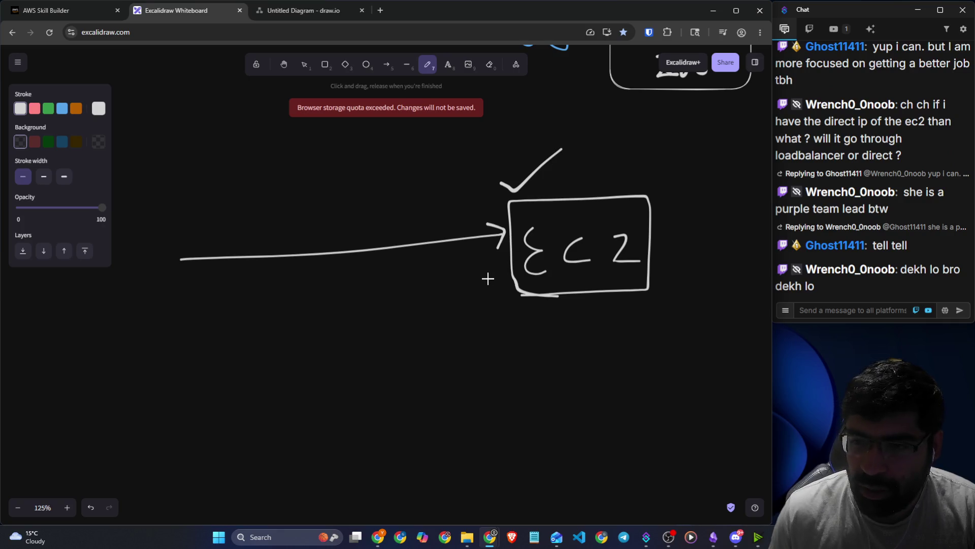
Draw an LB ellipse with arrows in and out to a second EC2 box, then return to the lesson.
mouse_move(307, 306)
left_mouse_down()
mouse_move(242, 346)
mouse_move(315, 304)
mouse_move(299, 353)
mouse_move(305, 335)
mouse_move(276, 356)
left_mouse_up()
mouse_move(177, 364)
left_mouse_down()
mouse_move(236, 355)
mouse_move(214, 376)
left_mouse_up()
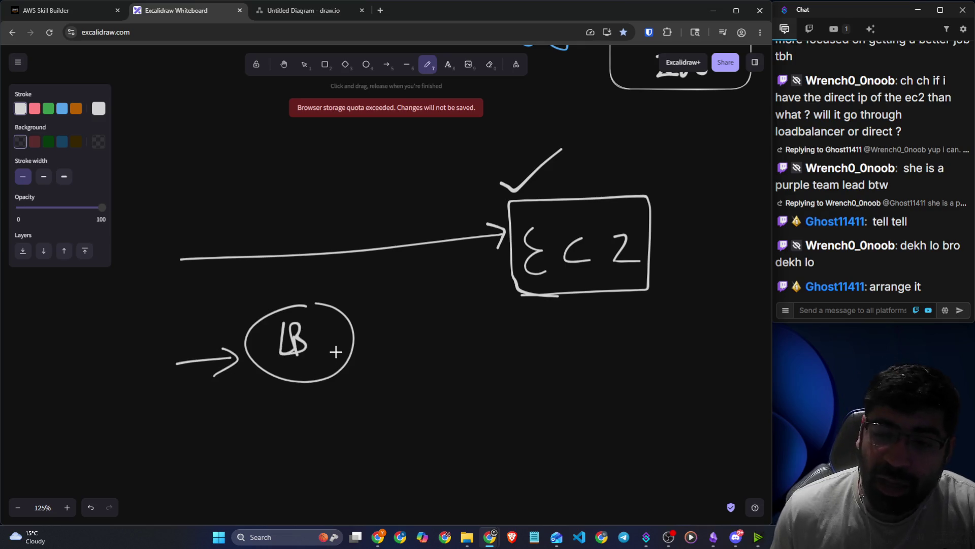
mouse_move(359, 349)
left_mouse_down()
mouse_move(515, 339)
mouse_move(493, 365)
left_mouse_up()
mouse_move(632, 314)
left_mouse_down()
mouse_move(545, 342)
mouse_move(647, 315)
mouse_move(579, 315)
mouse_move(576, 361)
mouse_move(621, 360)
left_mouse_up()
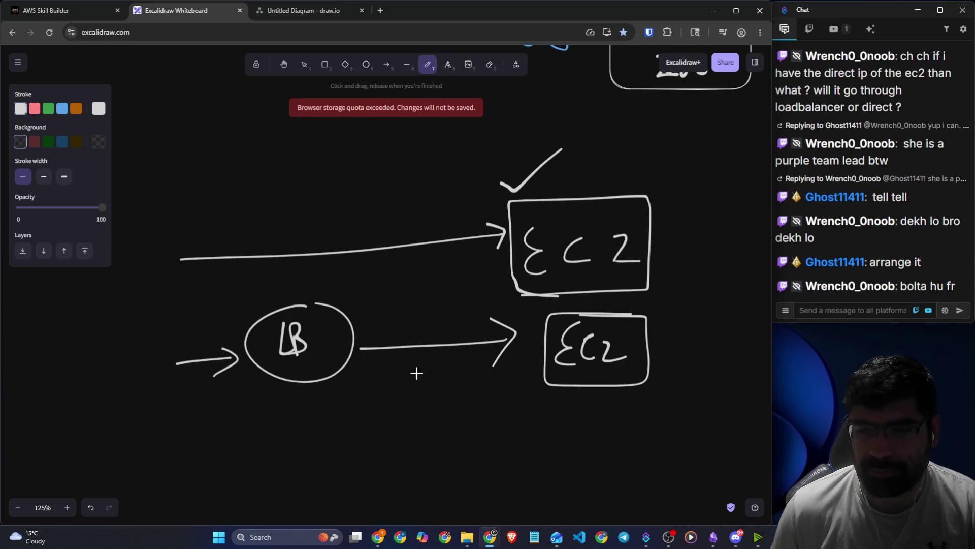
left_click(65, 11)
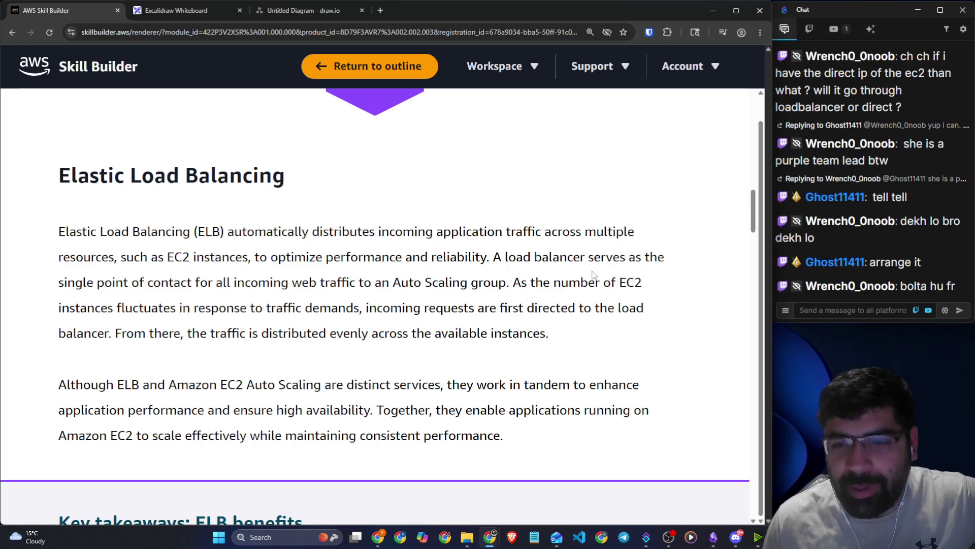
left_click_drag(592, 260, 614, 260)
left_click_drag(94, 287, 494, 287)
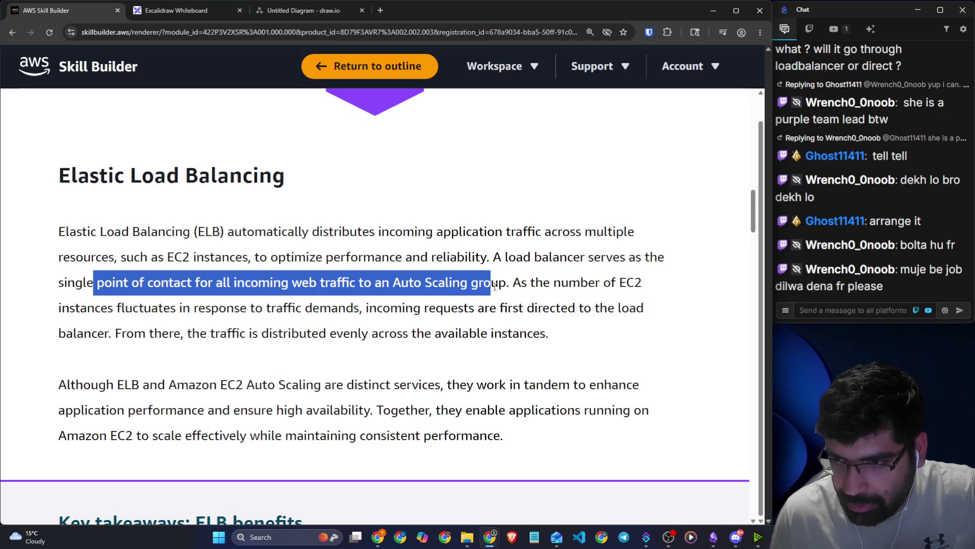
left_click_drag(514, 284, 662, 289)
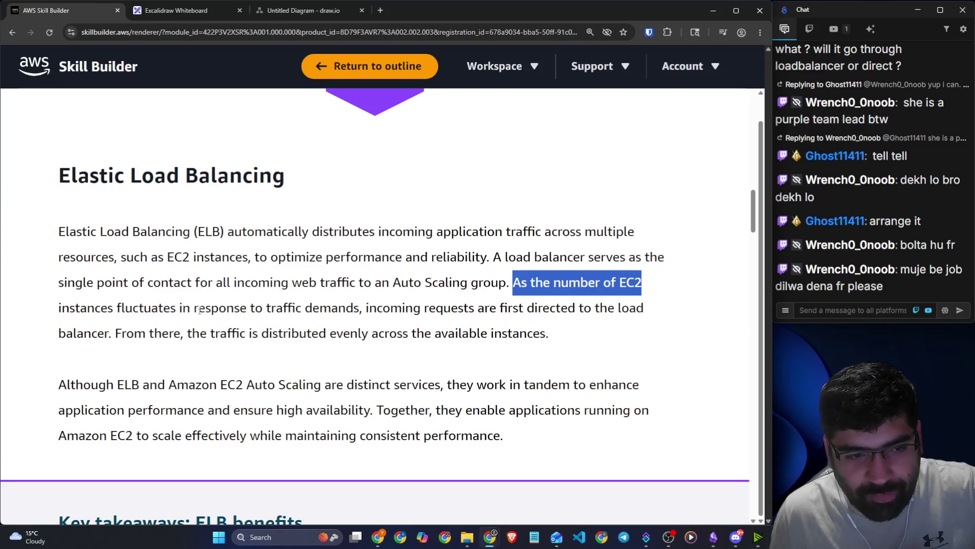
left_click_drag(117, 309, 652, 312)
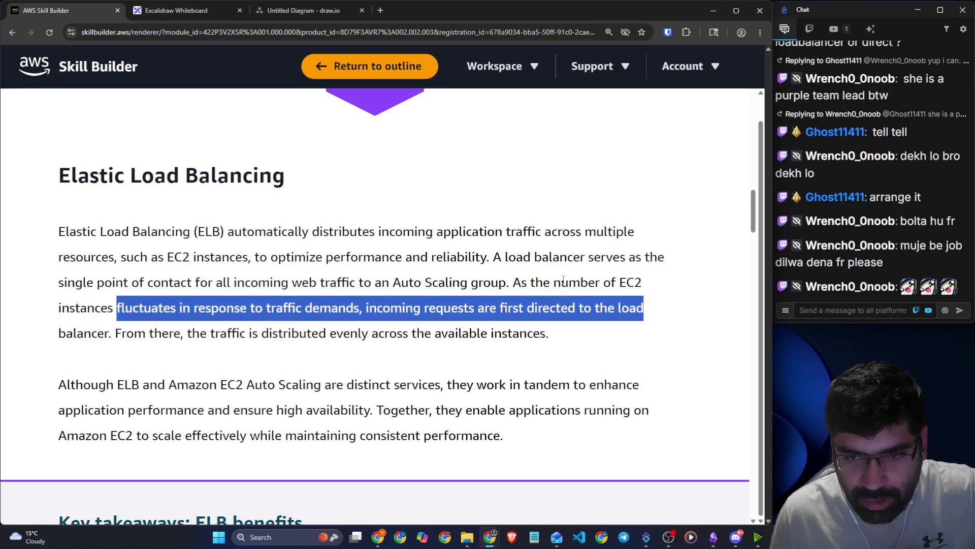
left_click(561, 281)
double_click(630, 283)
left_click_drag(121, 310, 359, 310)
left_click_drag(362, 309, 650, 315)
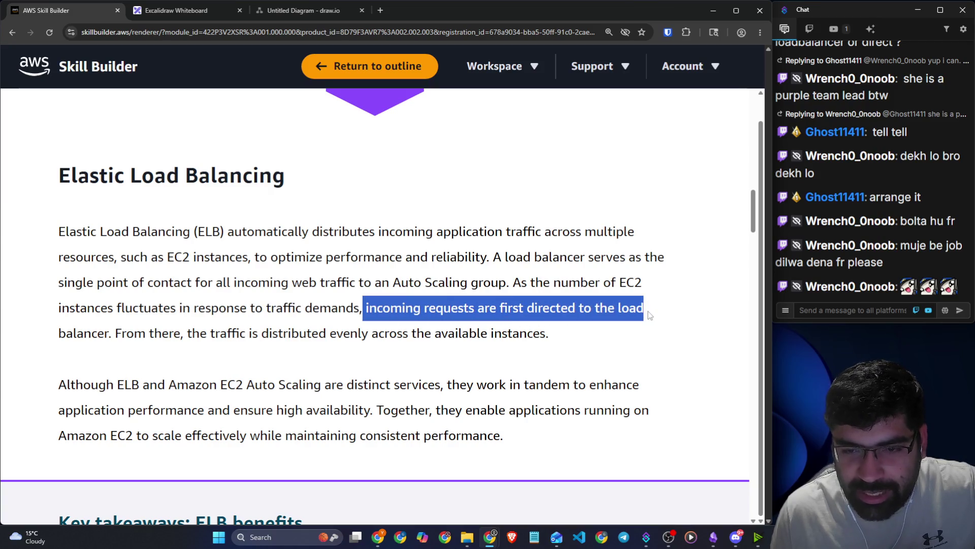
left_click_drag(134, 335, 502, 334)
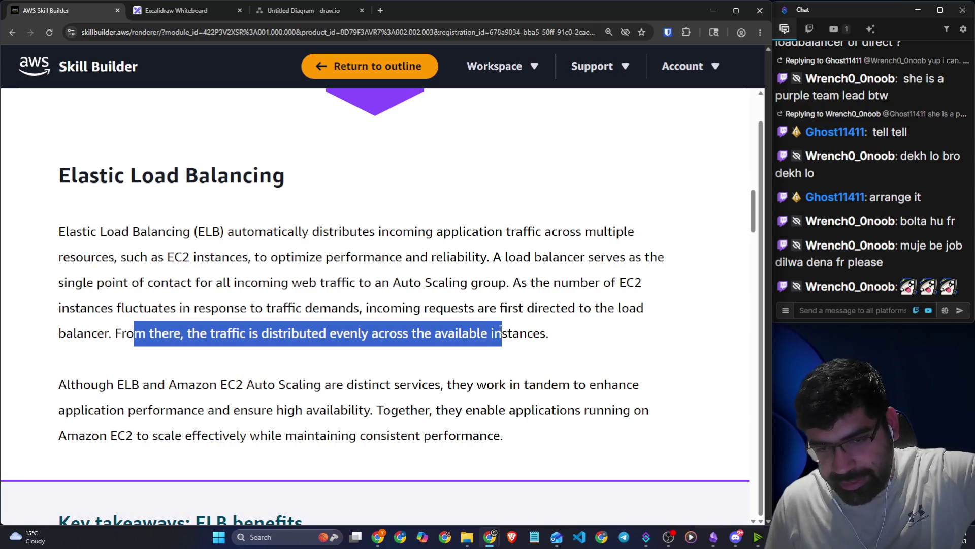
left_click(201, 9)
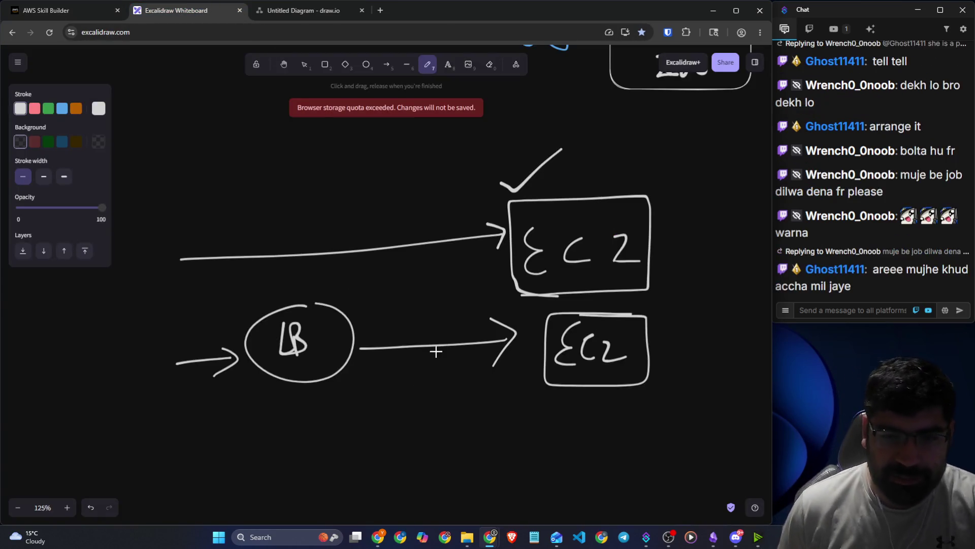
left_click_drag(604, 245, 572, 247)
mouse_move(536, 390)
left_mouse_down()
mouse_move(537, 490)
mouse_move(721, 296)
mouse_move(597, 241)
left_mouse_up()
mouse_move(354, 303)
left_mouse_down()
mouse_move(547, 379)
mouse_move(537, 391)
left_mouse_up()
mouse_move(602, 361)
left_mouse_down()
mouse_move(589, 380)
mouse_move(610, 401)
mouse_move(655, 395)
left_mouse_up()
mouse_move(593, 417)
left_mouse_down()
mouse_move(679, 389)
mouse_move(565, 350)
mouse_move(615, 418)
left_mouse_up()
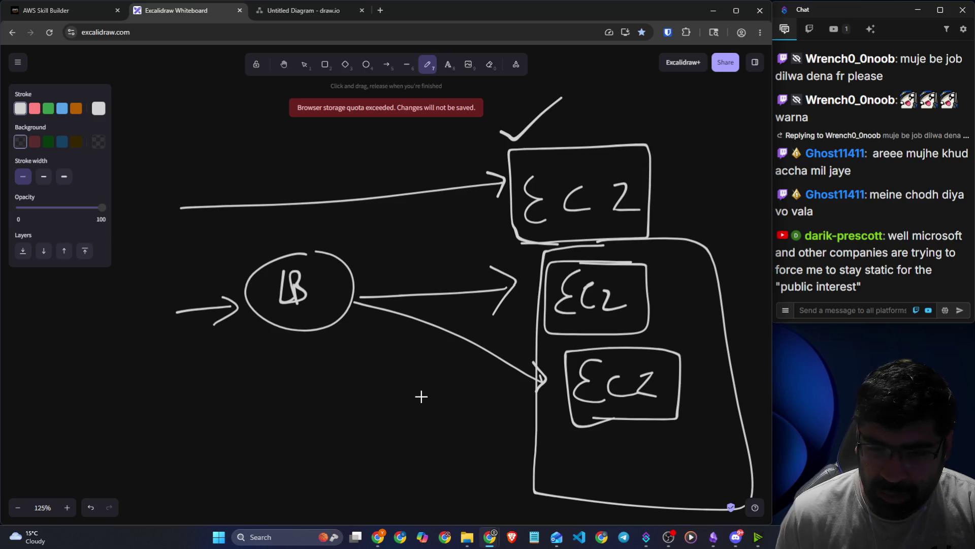
scroll(869, 160, "up", 2)
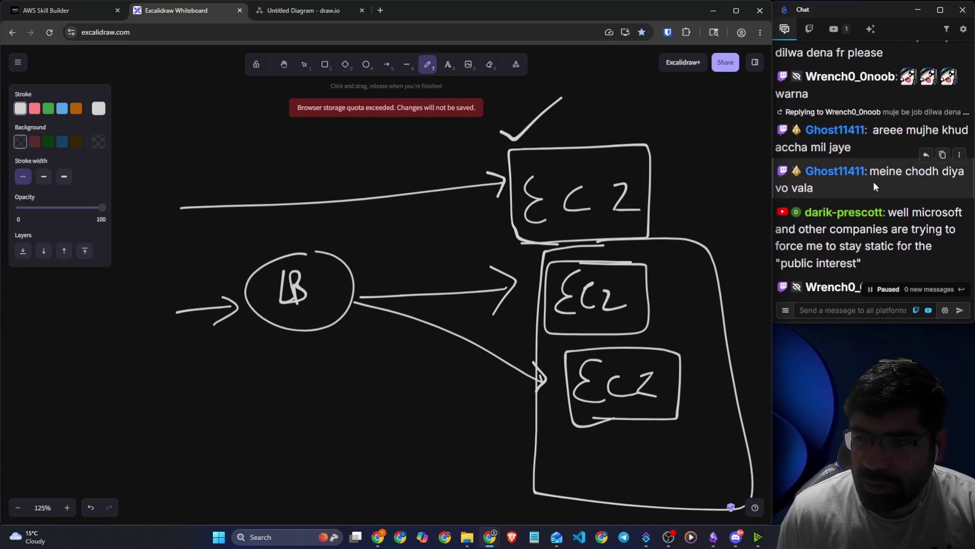
scroll(864, 203, "down", 3)
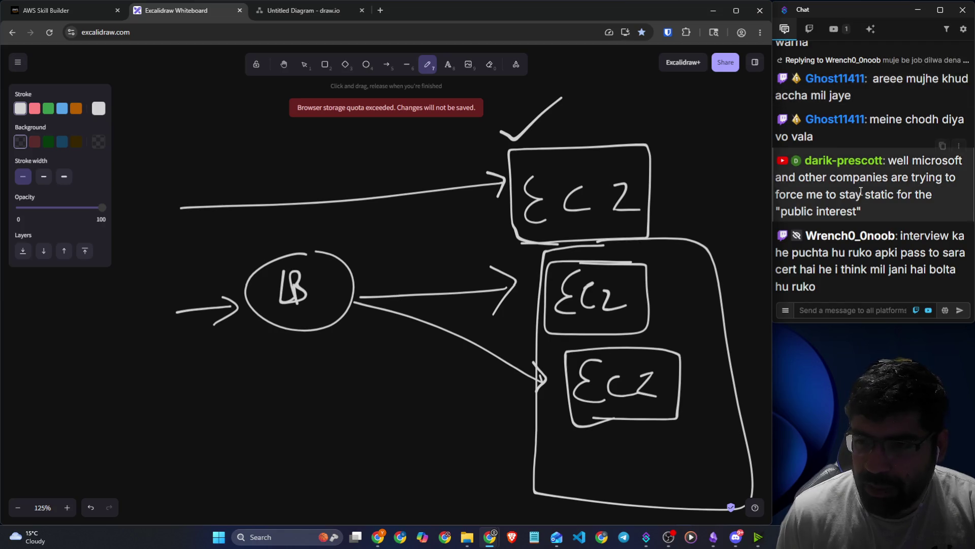
scroll(863, 204, "up", 3)
left_click(881, 182)
double_click(889, 181)
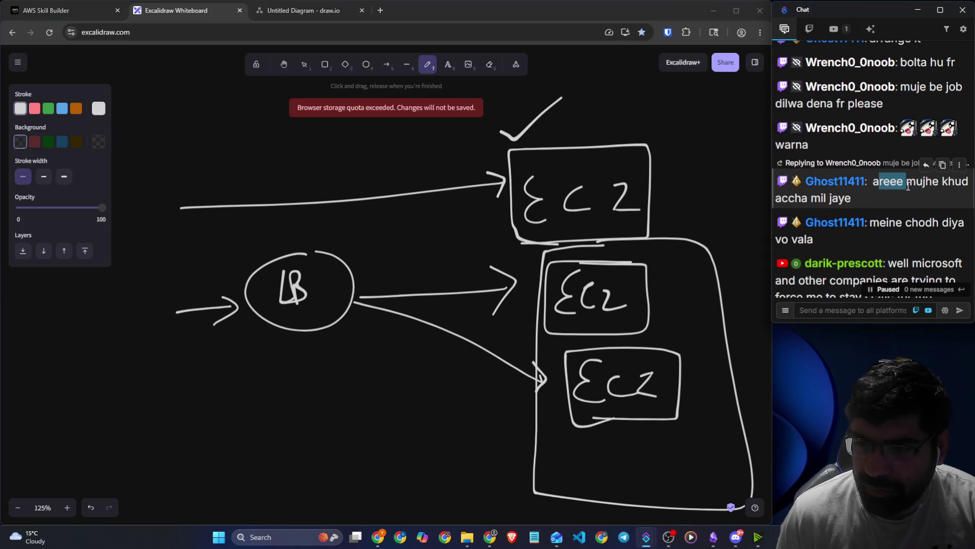
left_click(896, 195)
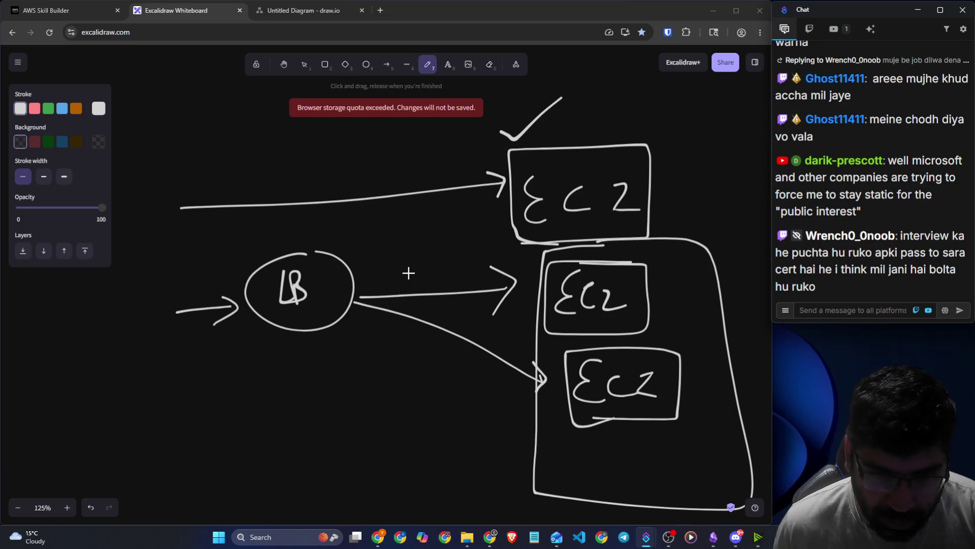
scroll(496, 290, "down", 1)
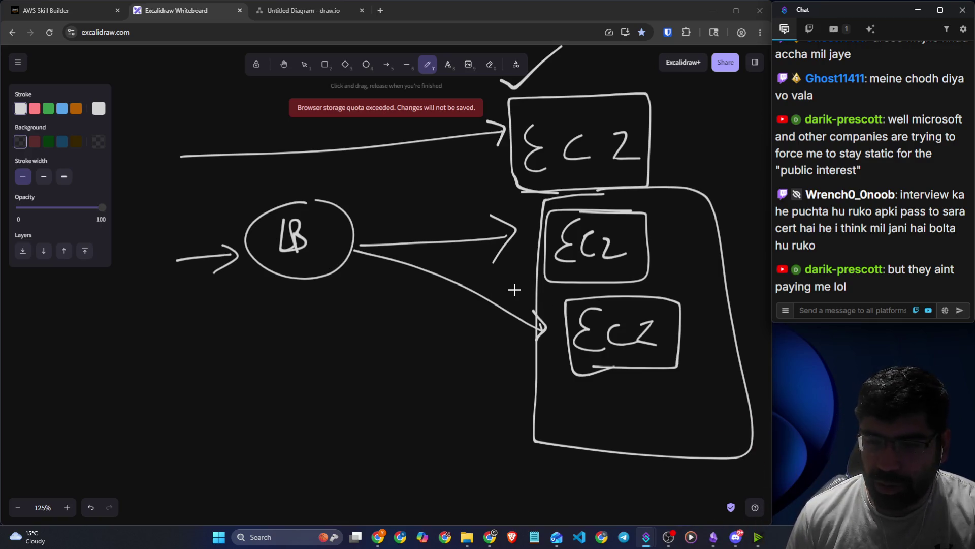
Handwrite ASG below the big EC2 box and outline it with a parallelogram.
left_click(355, 247)
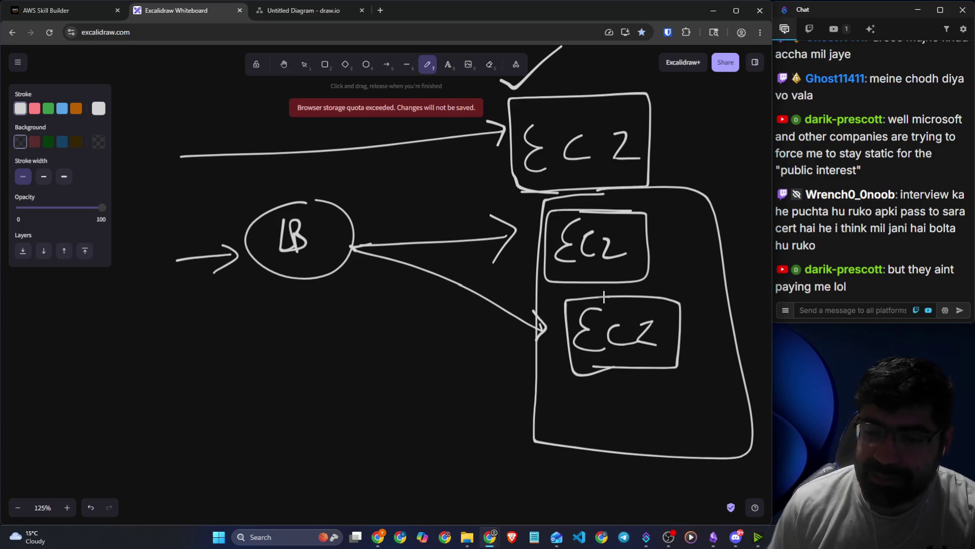
left_click_drag(570, 491, 576, 463)
left_click_drag(577, 462, 589, 494)
left_click_drag(559, 478, 605, 486)
left_click_drag(641, 457, 663, 496)
scroll(635, 483, "down", 2)
left_click_drag(566, 409, 689, 371)
mouse_move(674, 329)
left_mouse_down()
mouse_move(529, 403)
mouse_move(611, 404)
left_mouse_up()
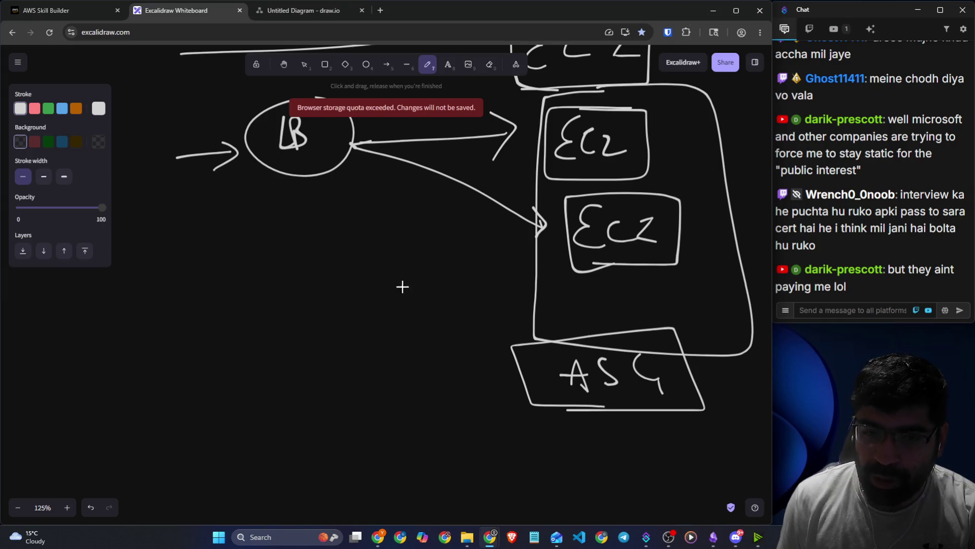
Sketch an extra oval, cross it out, and go back to the ELB lesson.
mouse_move(267, 307)
left_mouse_down()
mouse_move(250, 371)
mouse_move(263, 315)
mouse_move(324, 316)
mouse_move(307, 297)
mouse_move(372, 283)
mouse_move(363, 333)
mouse_move(394, 343)
left_mouse_up()
left_click_drag(325, 292, 295, 338)
left_click_drag(287, 289, 329, 341)
left_click(54, 15)
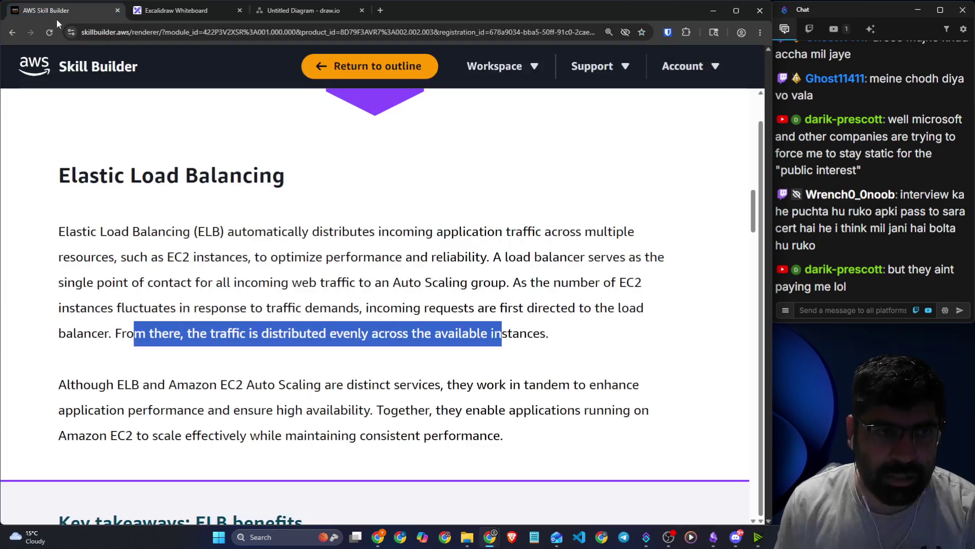
Read the ELB overview, highlighting that requests reach the load balancer first and its high-availability role.
left_click(385, 292)
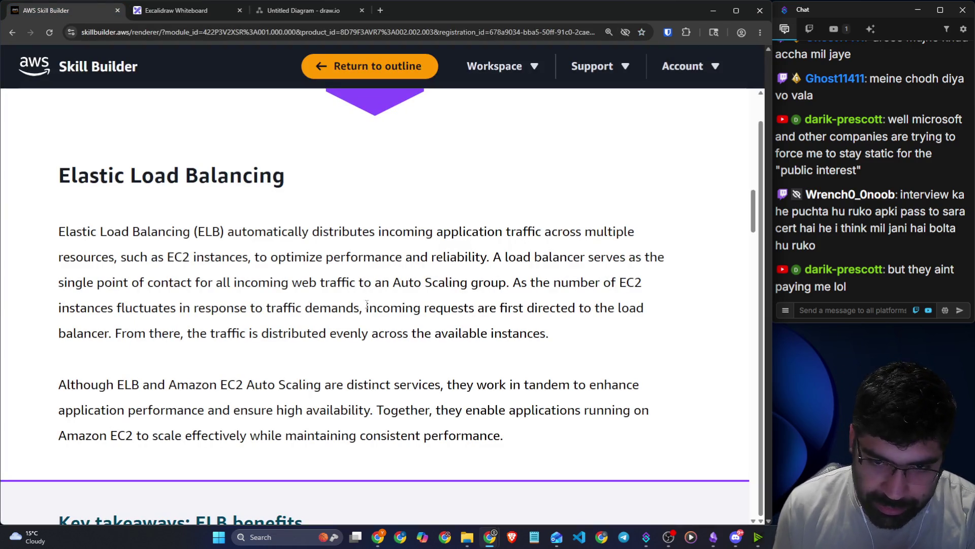
left_click_drag(365, 307, 575, 308)
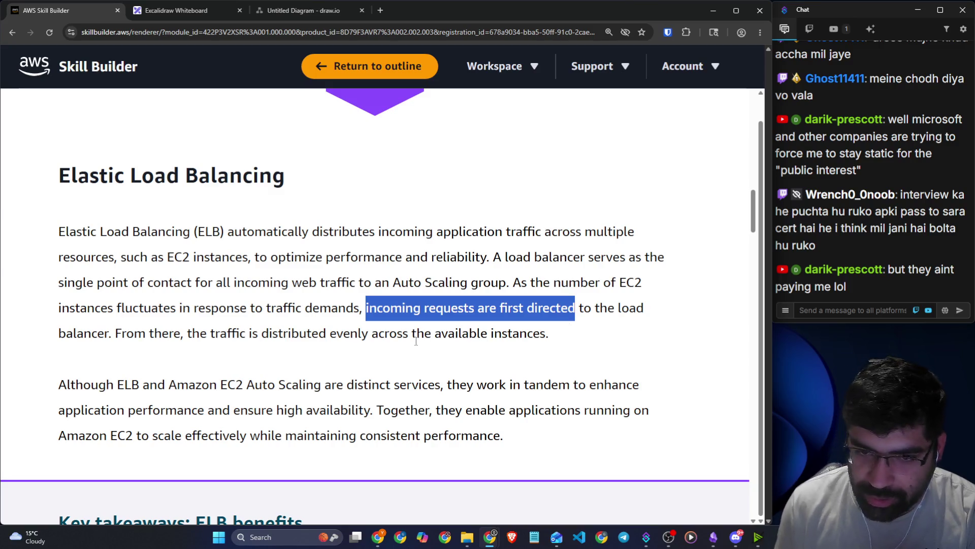
scroll(421, 341, "down", 3)
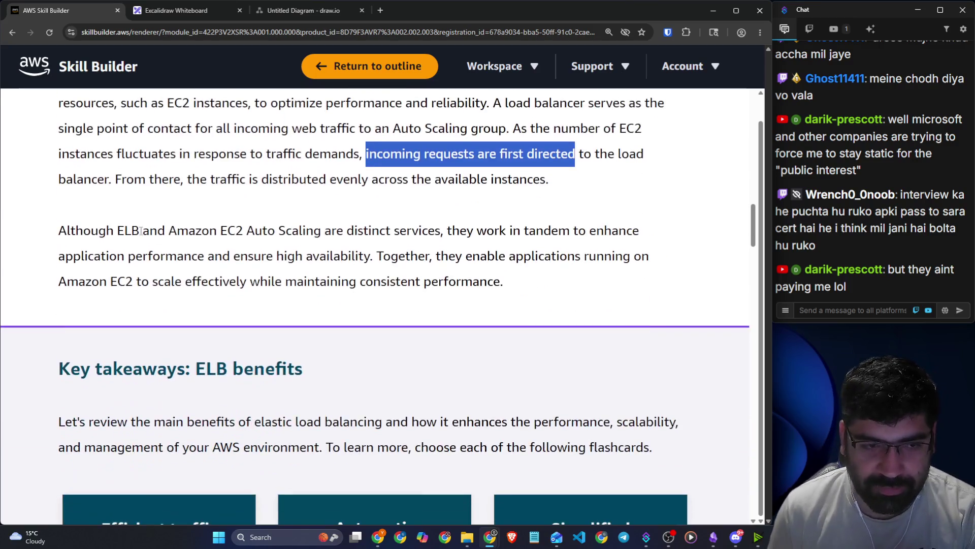
left_click_drag(117, 231, 633, 231)
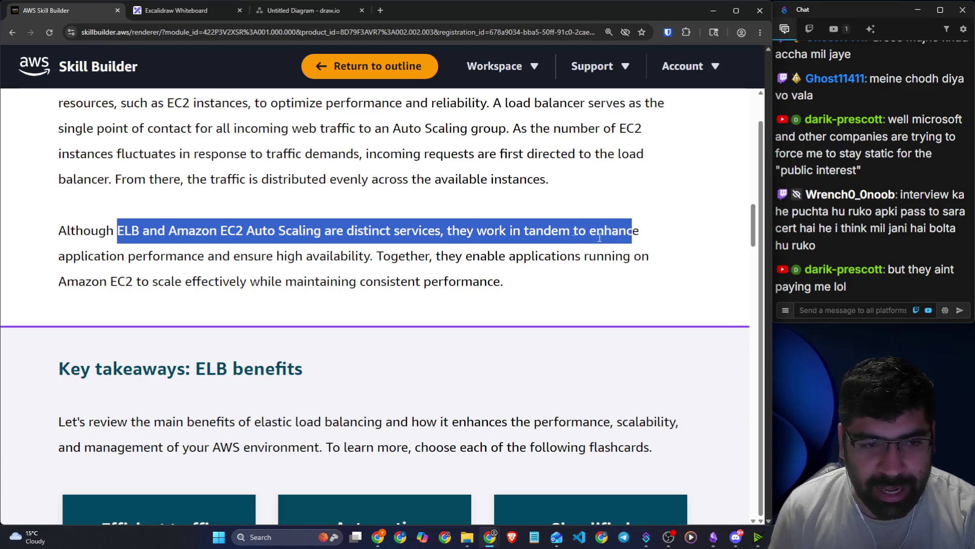
left_click_drag(239, 256, 372, 257)
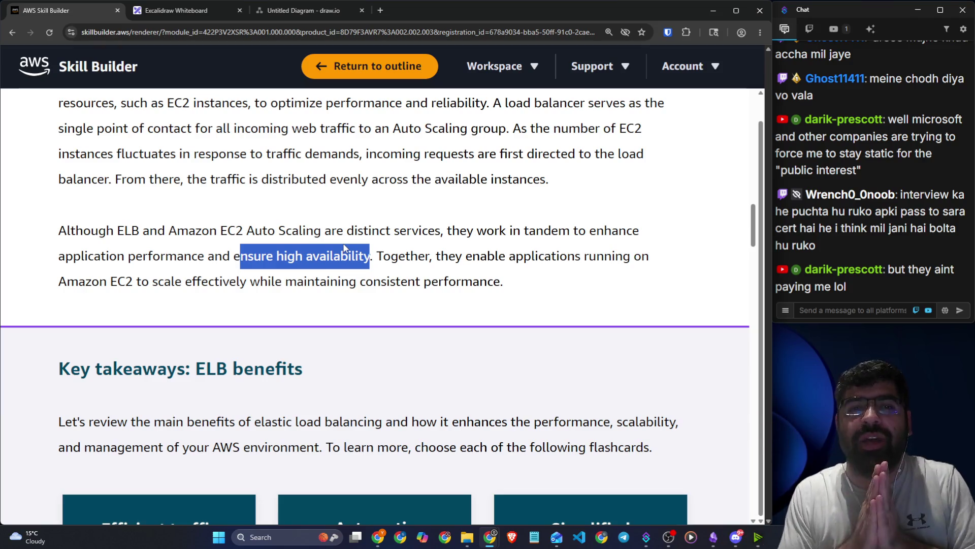
left_click_drag(431, 257, 648, 252)
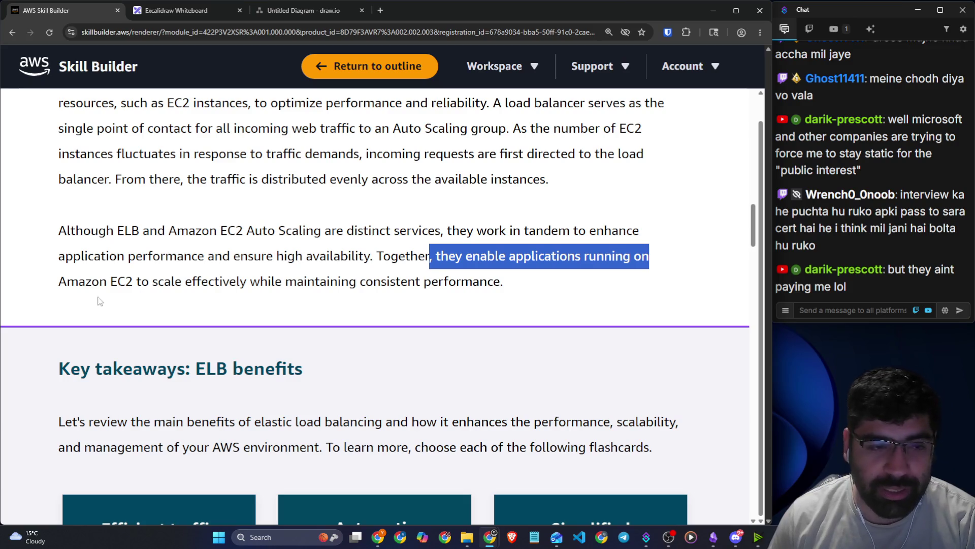
left_click(79, 289)
left_click_drag(67, 288, 521, 280)
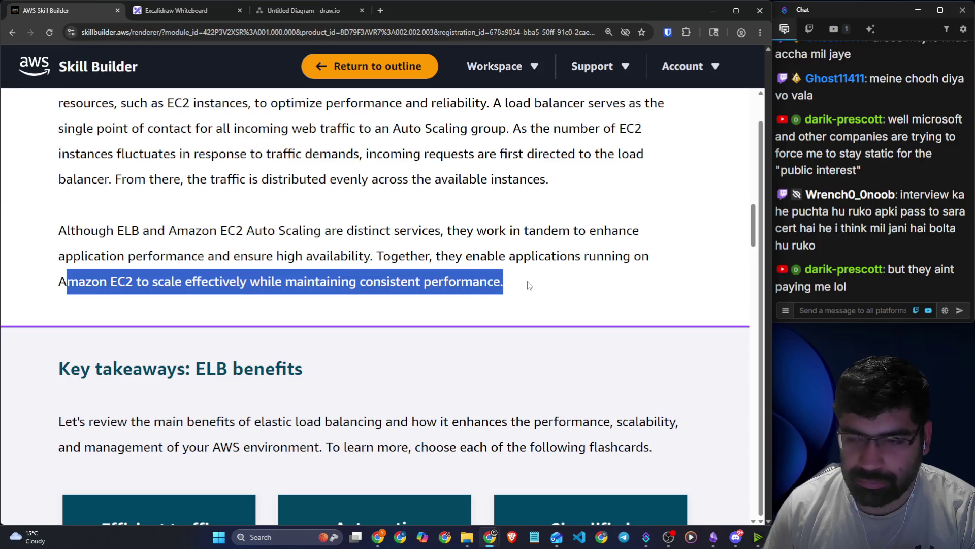
left_click(528, 288)
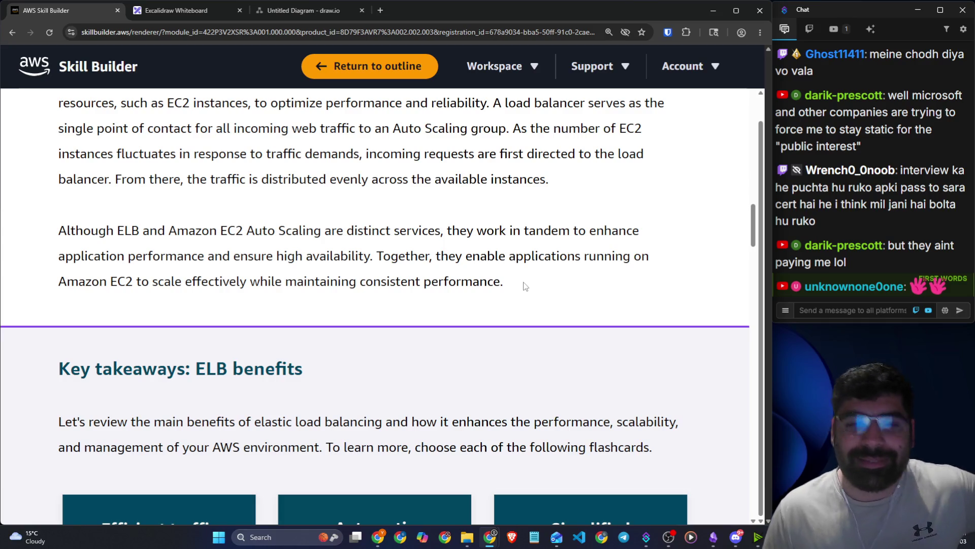
Highlight that EC2 Auto Scaling is a separate service, then read the Key takeaways: ELB benefits intro.
left_click_drag(212, 230, 426, 232)
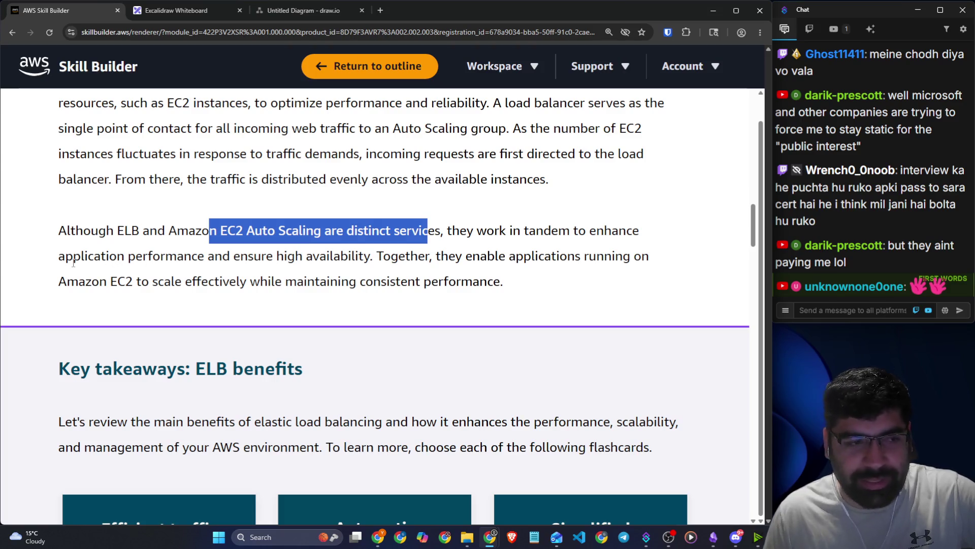
mouse_move(48, 261)
left_mouse_down()
mouse_move(257, 282)
mouse_move(363, 259)
left_mouse_up()
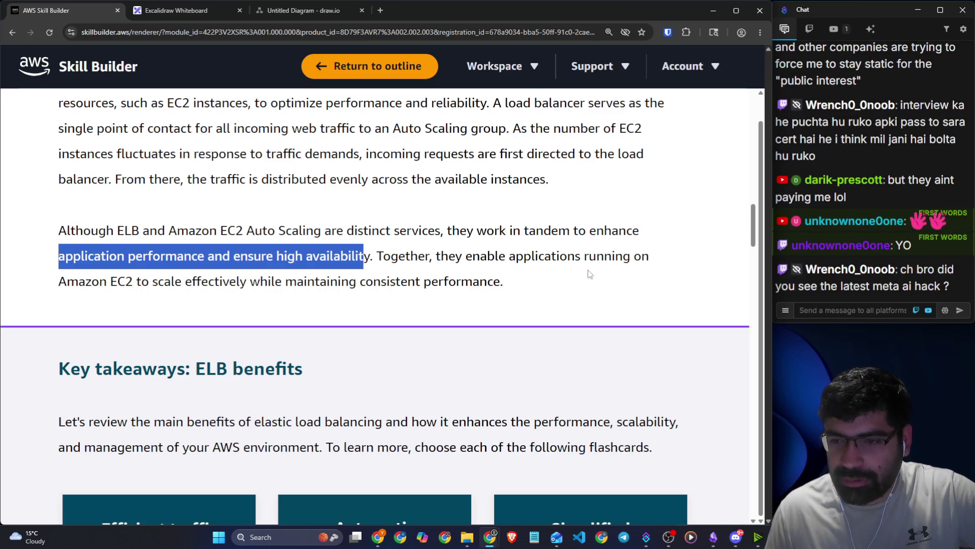
scroll(589, 274, "down", 3)
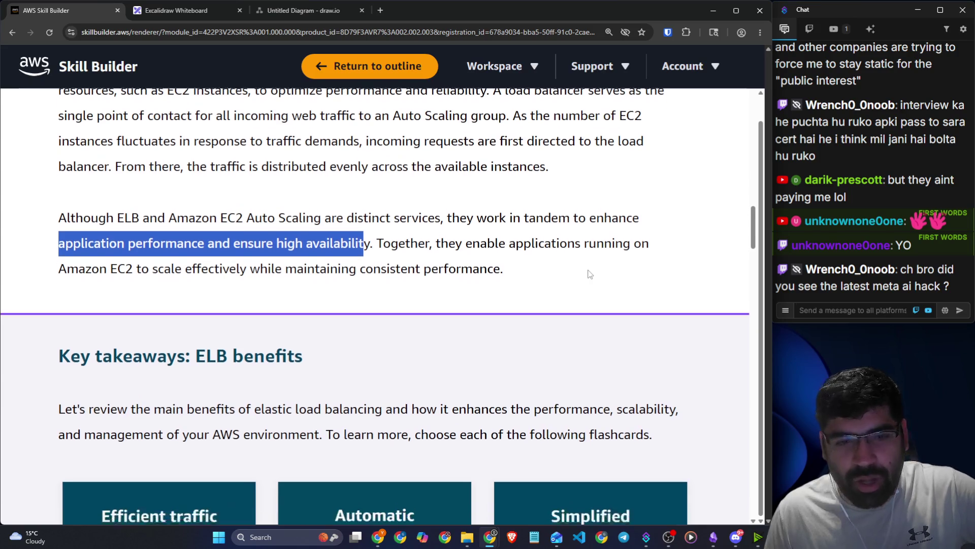
left_click_drag(57, 218, 304, 214)
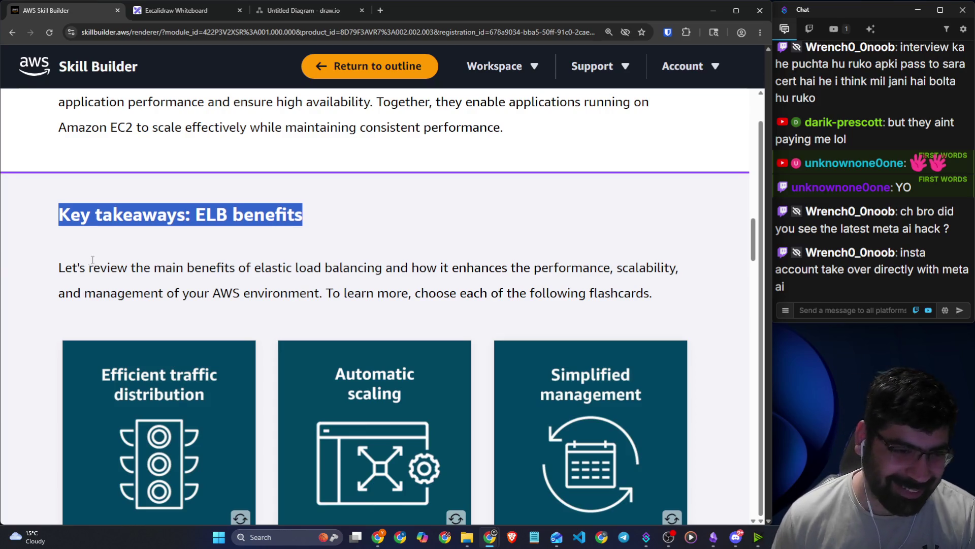
left_click(90, 260)
left_click_drag(57, 268, 161, 265)
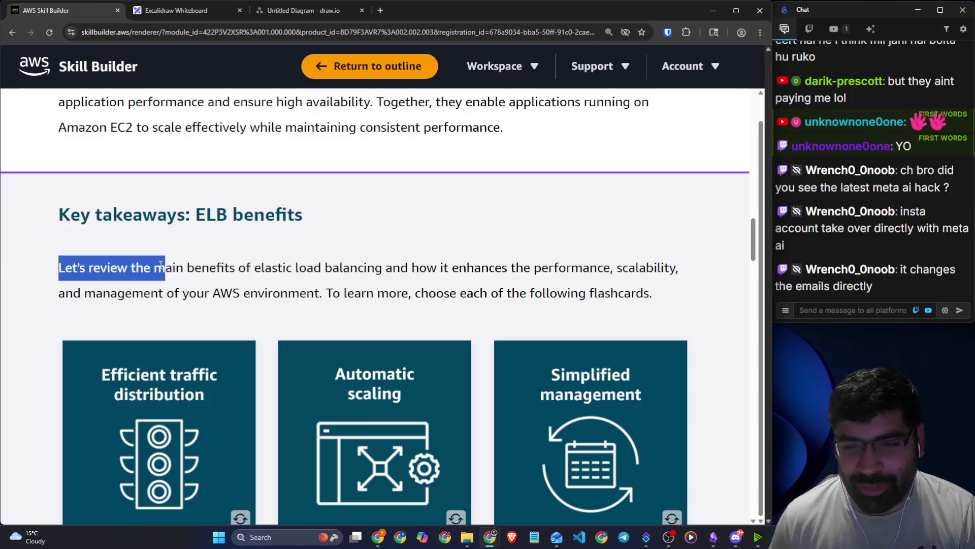
left_click(181, 261)
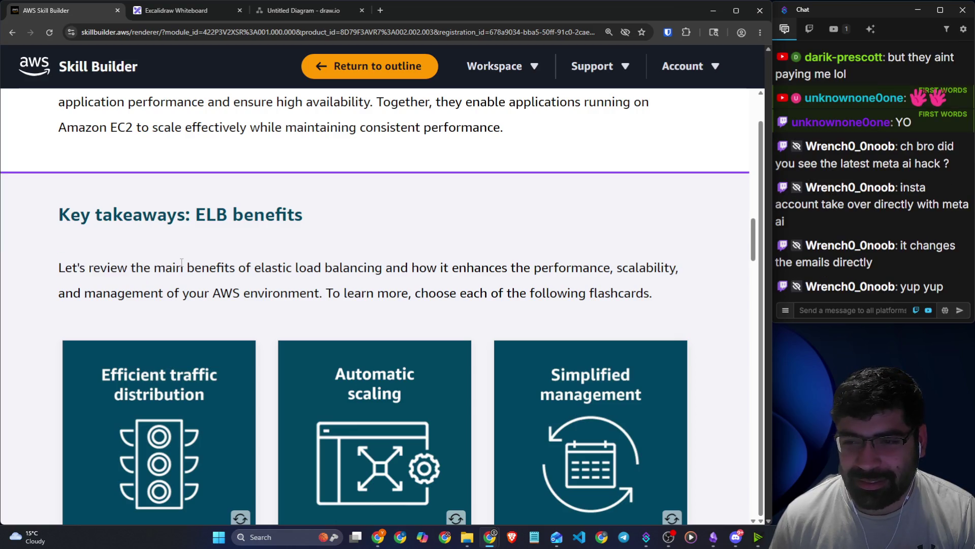
mouse_move(59, 269)
left_mouse_down()
mouse_move(243, 293)
mouse_move(257, 267)
mouse_move(683, 273)
left_mouse_up()
left_click_drag(180, 293, 325, 293)
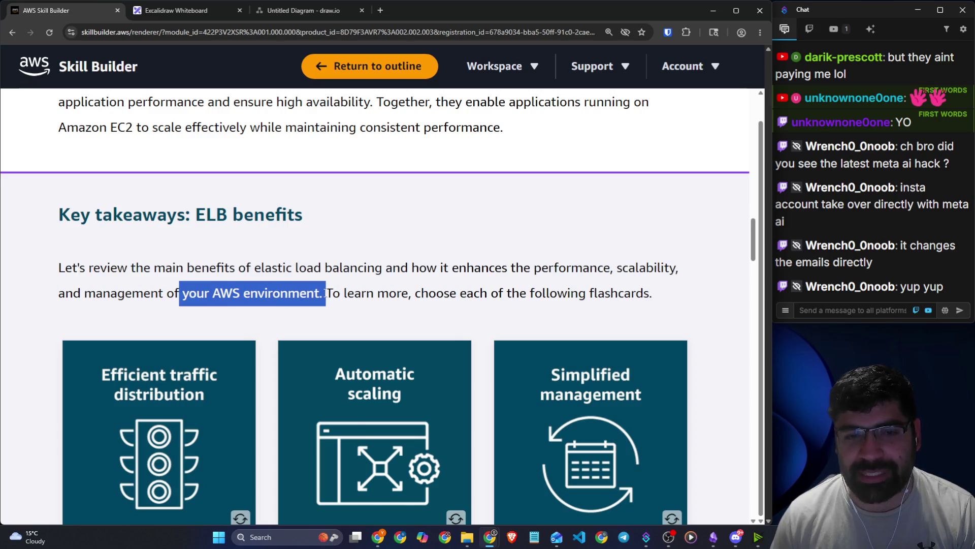
left_click(356, 292)
Flip the Efficient traffic distribution flashcard and read how ELB spreads traffic to prevent overload.
scroll(274, 285, "down", 4)
left_click(178, 277)
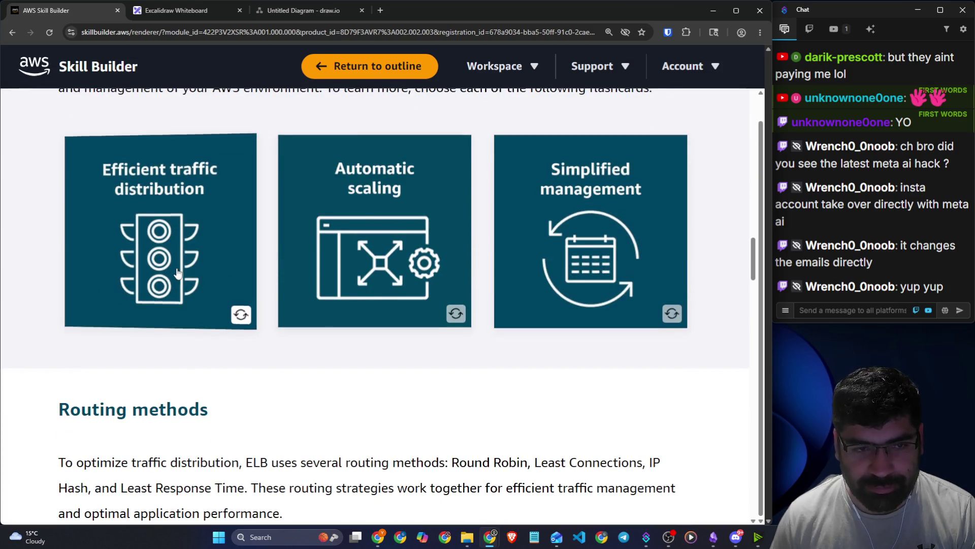
left_click_drag(72, 160, 233, 159)
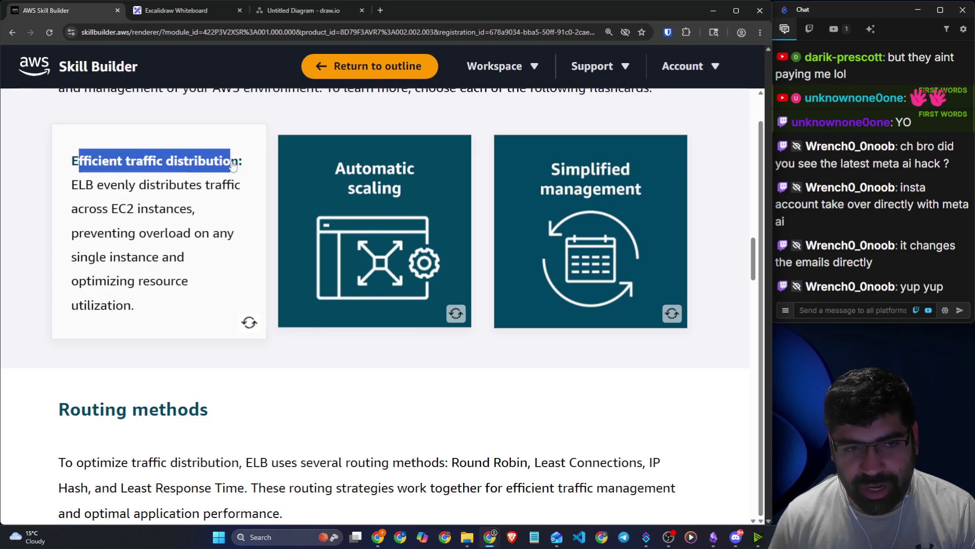
left_click_drag(72, 186, 235, 189)
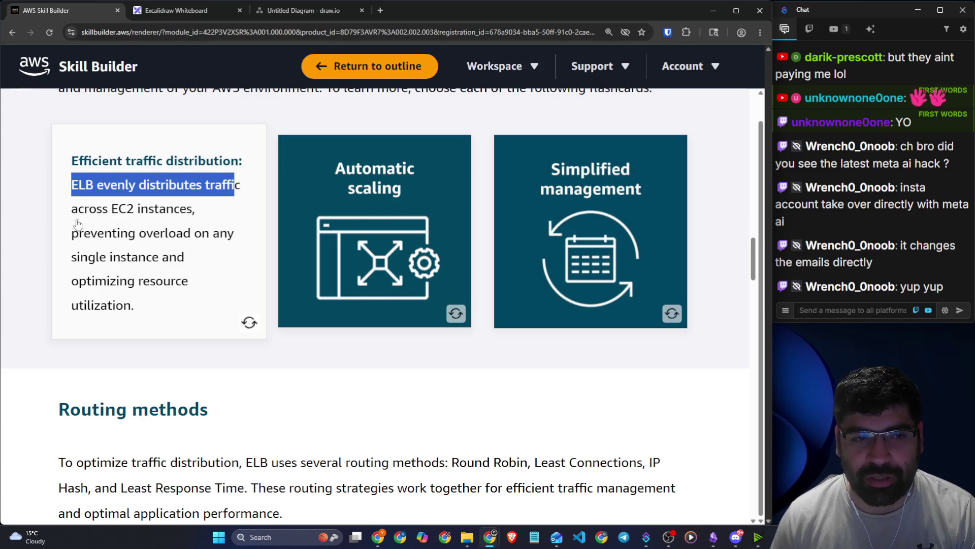
left_click_drag(96, 209, 179, 212)
left_click_drag(128, 234, 220, 234)
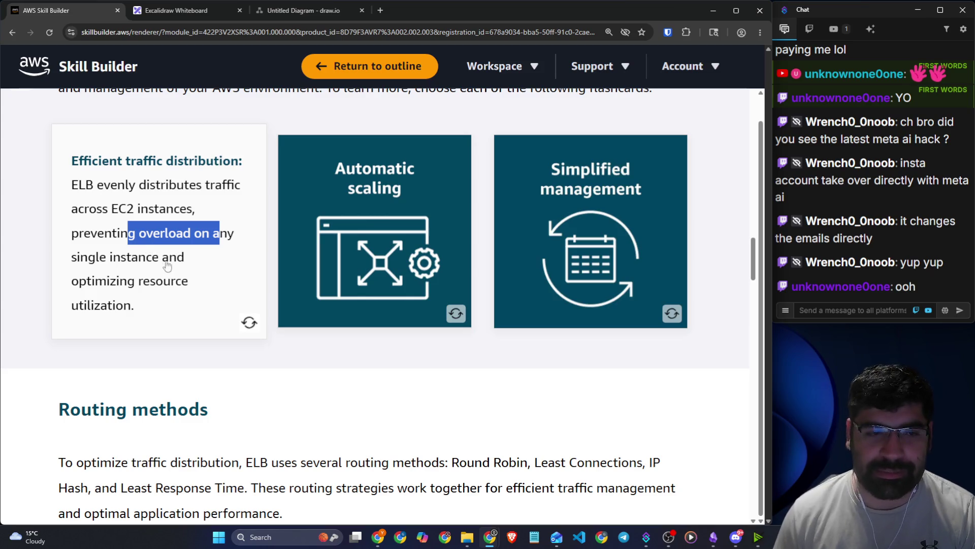
left_click_drag(116, 281, 164, 286)
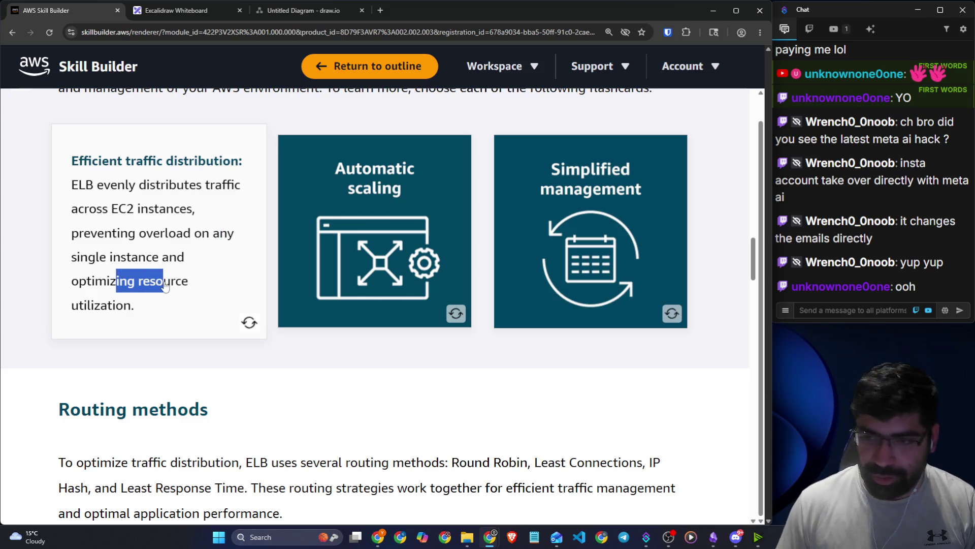
Flip the Automatic scaling flashcard and read how ELB adjusts as backend instances are added.
left_click(329, 259)
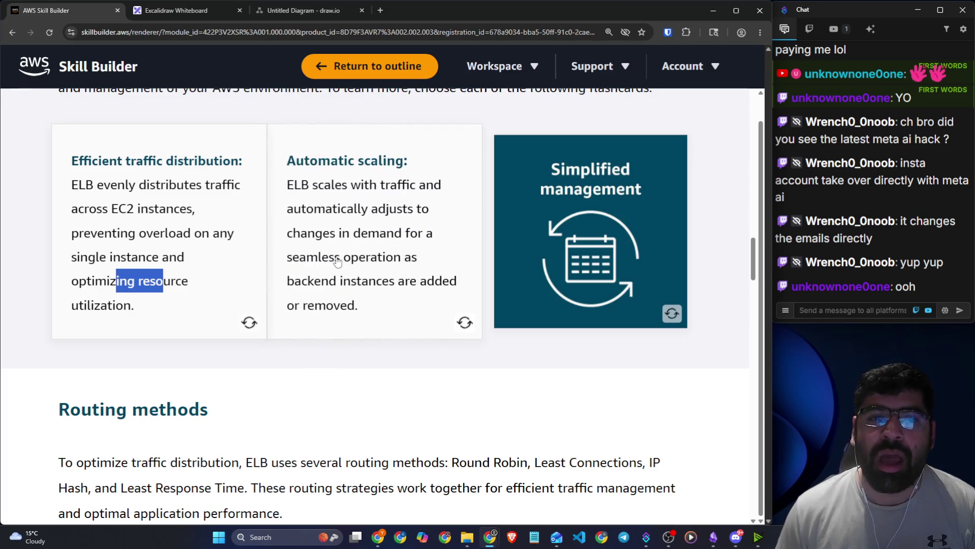
left_click_drag(294, 186, 436, 193)
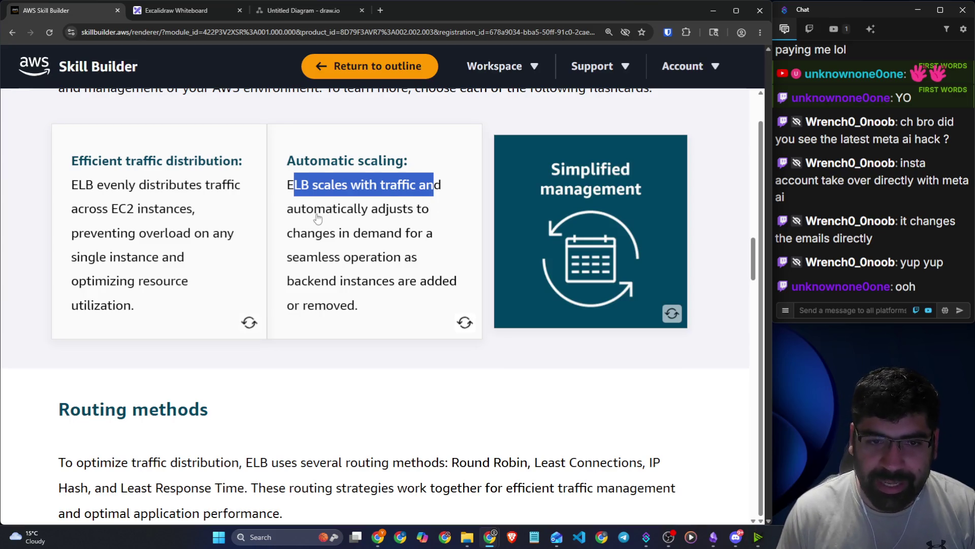
left_click_drag(301, 214, 419, 216)
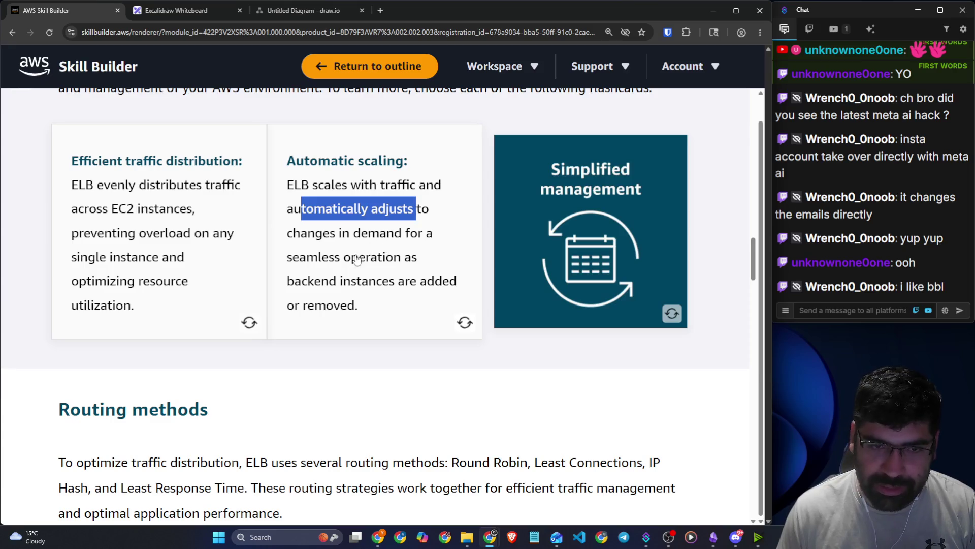
left_click_drag(339, 259, 414, 260)
left_click_drag(315, 282, 435, 285)
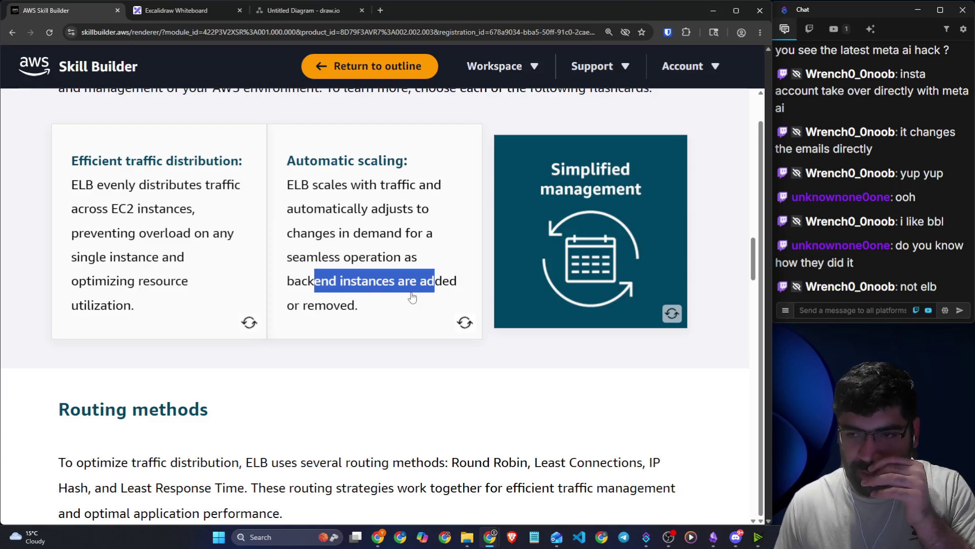
Read the Simplified management flashcard on decoupling, maintenance and failover, then switch to Excalidraw.
left_click(639, 239)
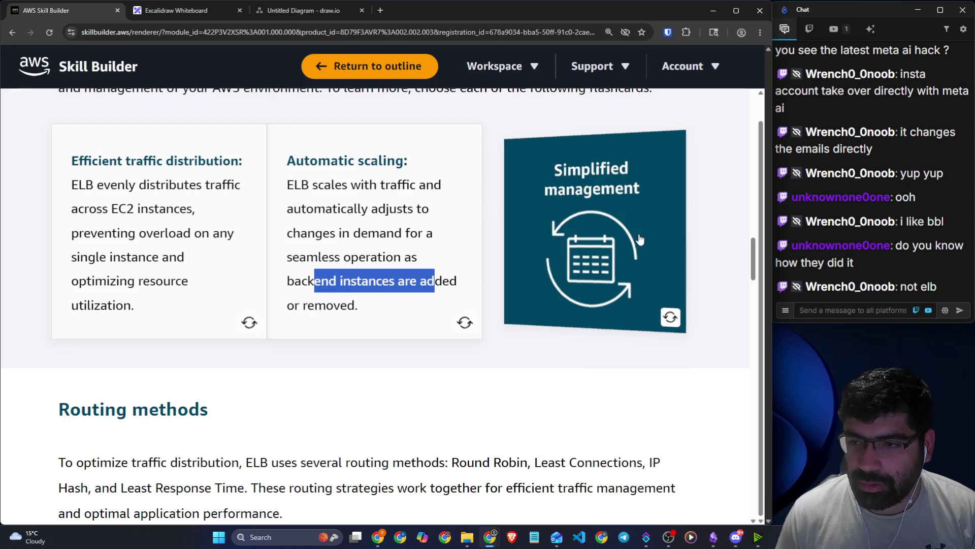
left_click(895, 245)
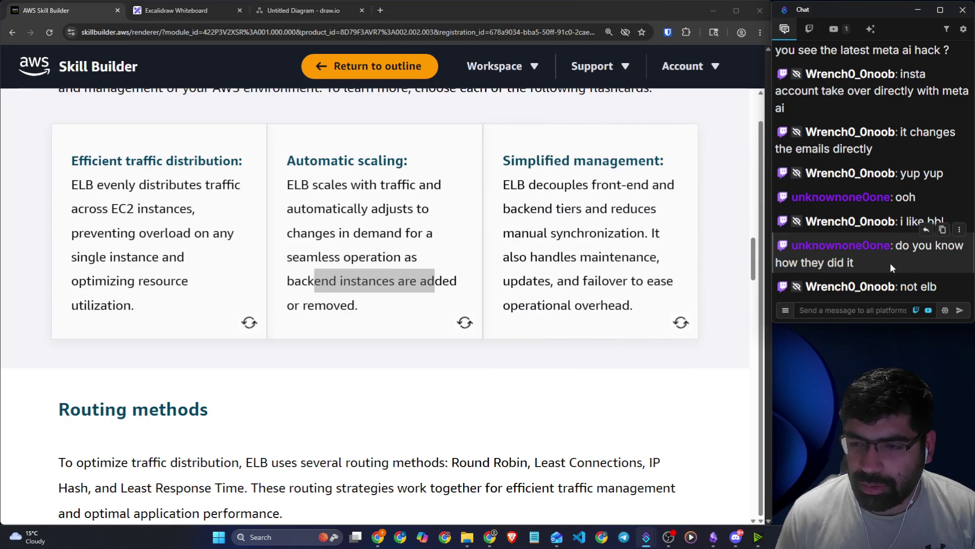
left_click_drag(502, 186, 656, 199)
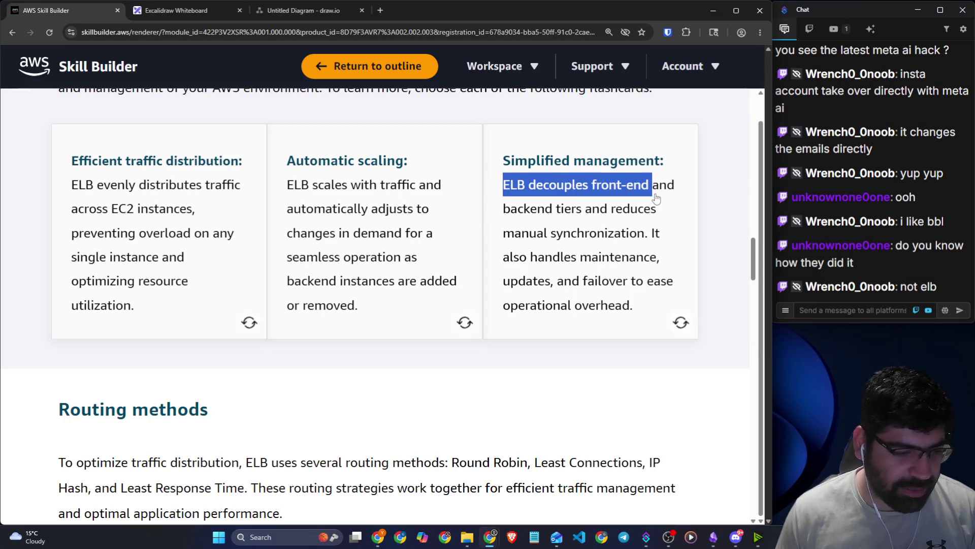
left_click(563, 206)
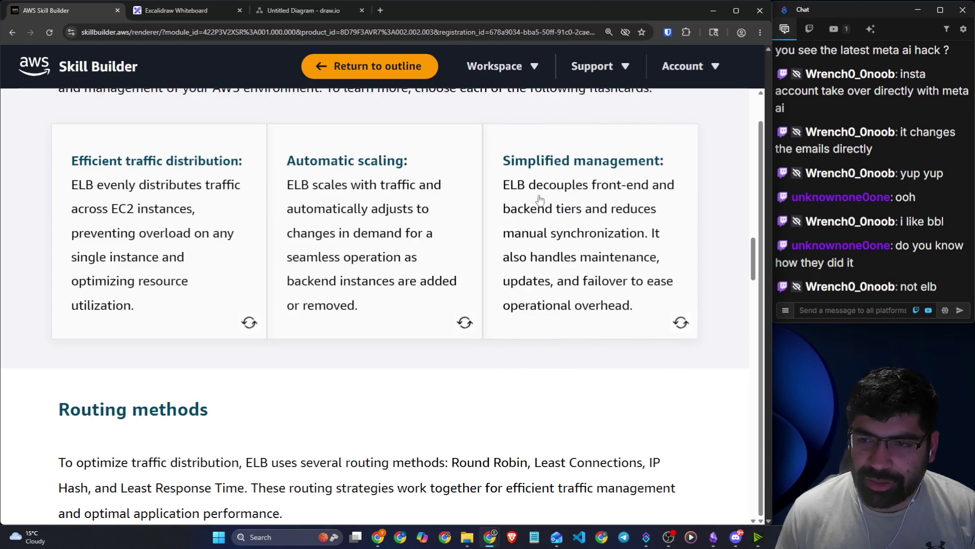
left_click_drag(498, 170, 558, 166)
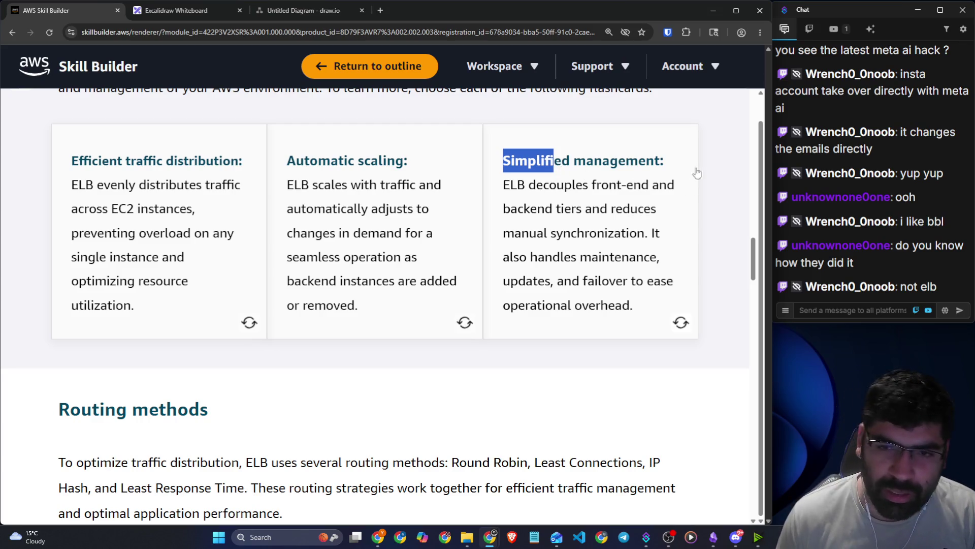
left_click_drag(496, 186, 669, 198)
left_click_drag(553, 220, 645, 222)
left_click_drag(514, 239, 651, 244)
mouse_move(529, 260)
left_mouse_down()
mouse_move(639, 260)
mouse_move(668, 282)
left_mouse_up()
left_click_drag(553, 305, 631, 311)
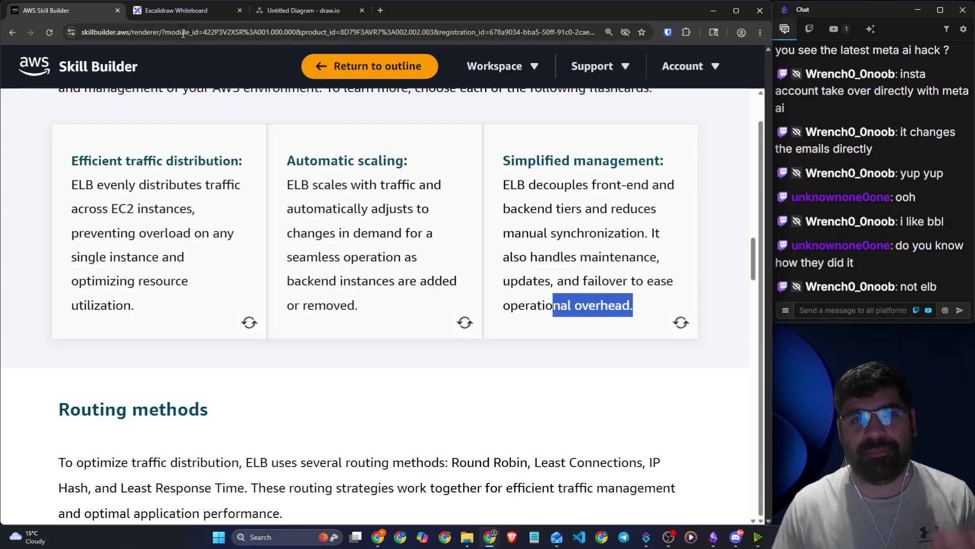
left_click(181, 8)
scroll(422, 198, "down", 5)
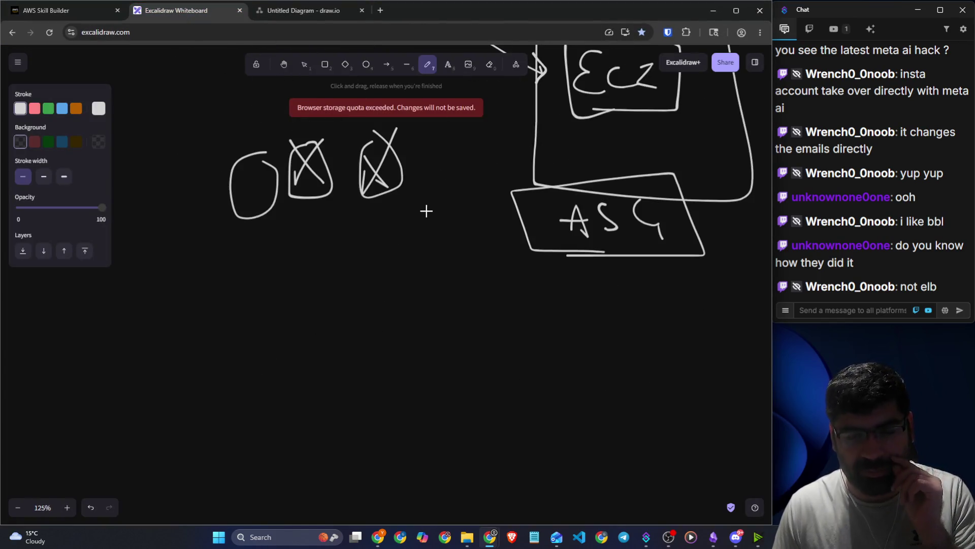
Return from the Excalidraw sketch to the AWS Skill Builder ELB lesson.
left_click(53, 10)
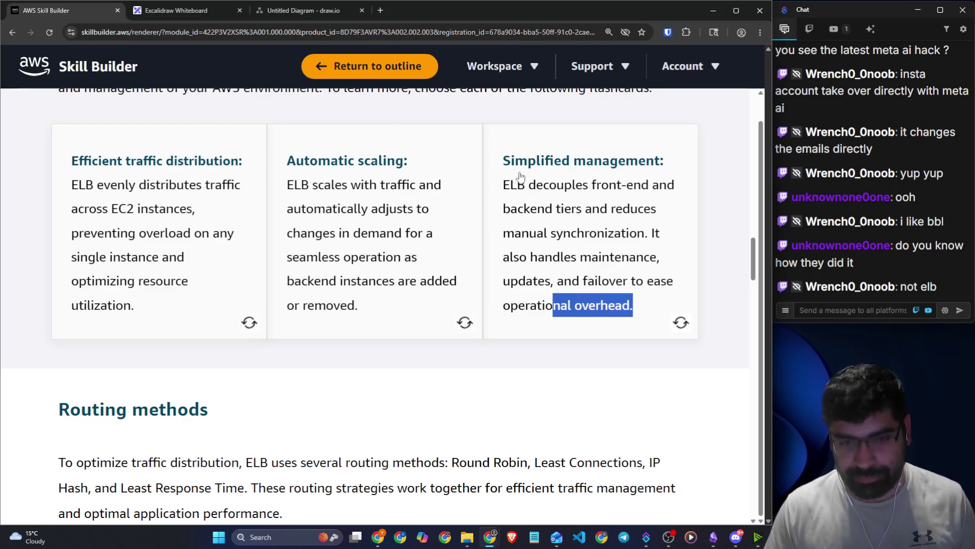
Highlight the lesson's Routing methods heading, then go back to the Excalidraw whiteboard.
scroll(422, 141, "down", 6)
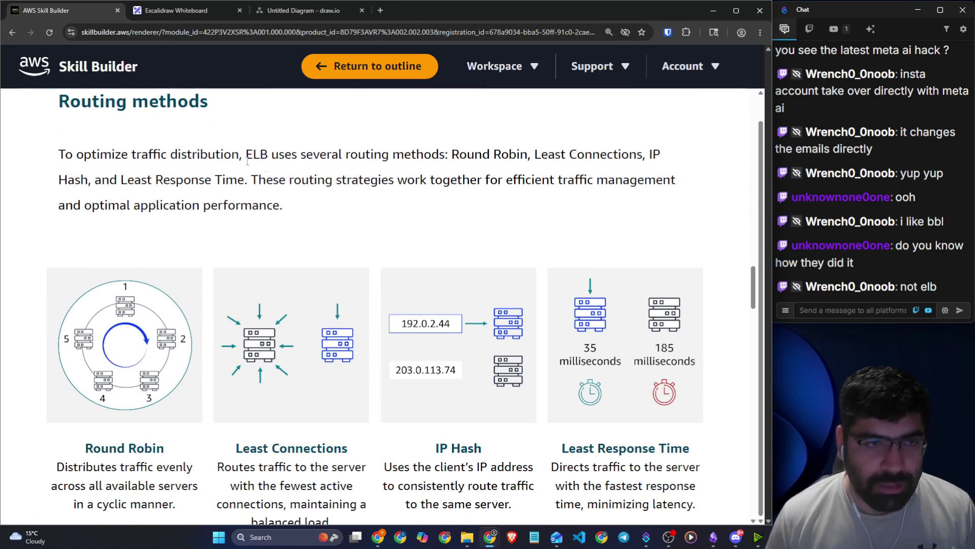
scroll(155, 177, "up", 1)
left_click_drag(60, 152, 334, 163)
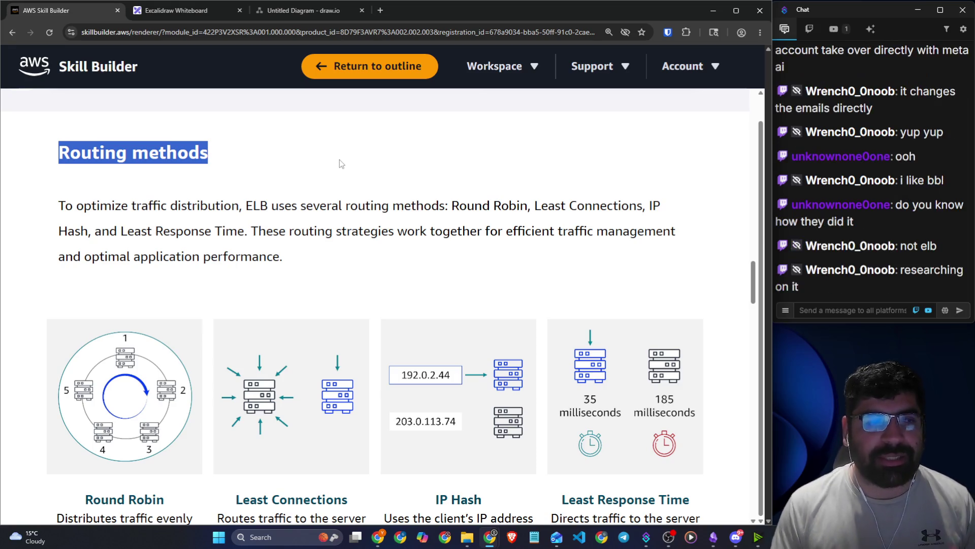
left_click(184, 10)
scroll(381, 192, "up", 7)
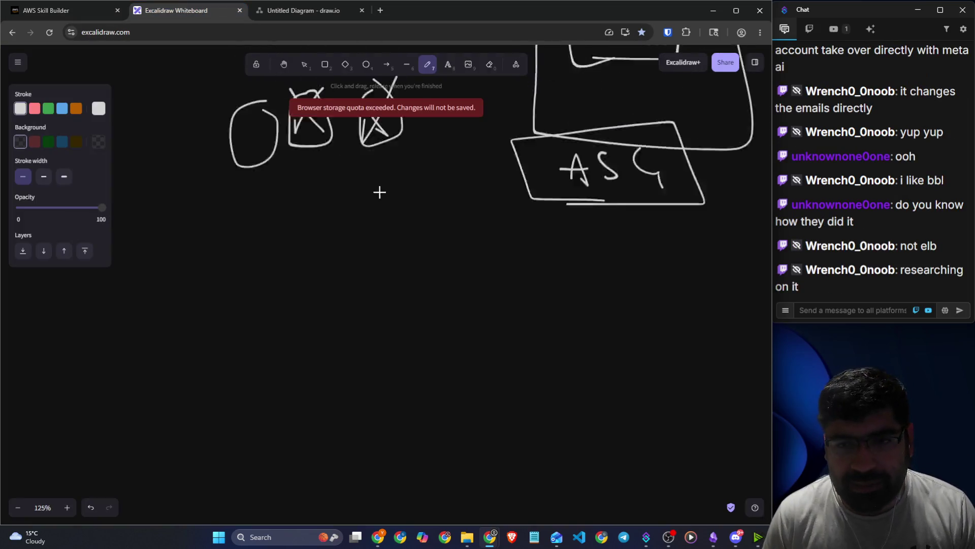
Draw arrows from LB to the upper and lower EC2 boxes, with a check mark beside each.
left_click_drag(373, 179, 458, 166)
mouse_move(365, 219)
left_mouse_down()
mouse_move(517, 272)
mouse_move(494, 289)
left_mouse_up()
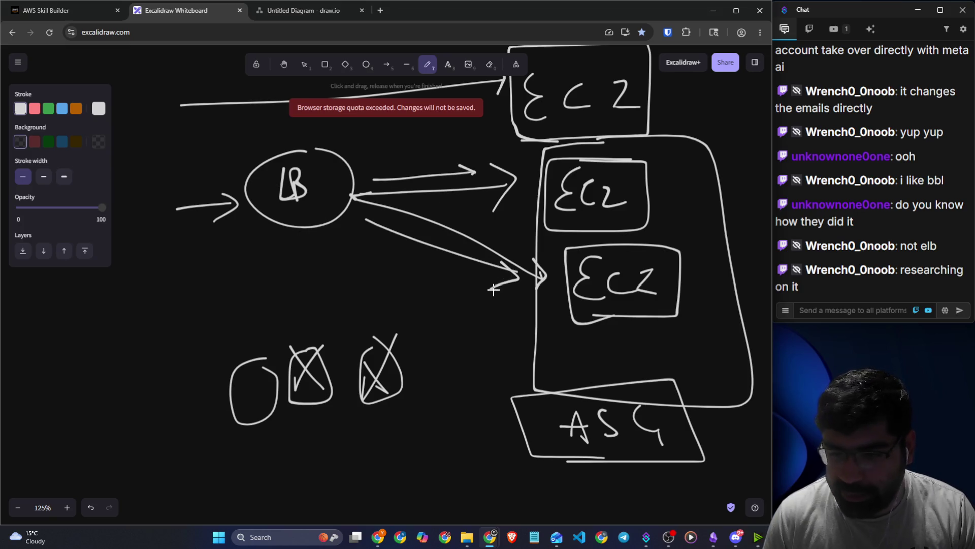
left_click_drag(638, 176, 671, 160)
mouse_move(669, 273)
left_mouse_down()
mouse_move(684, 275)
mouse_move(707, 249)
left_mouse_up()
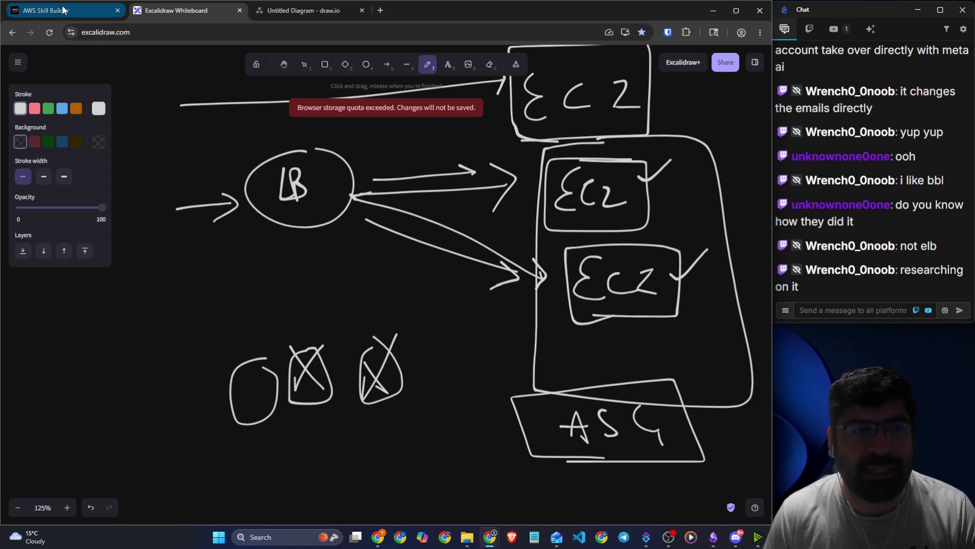
mouse_move(63, 10)
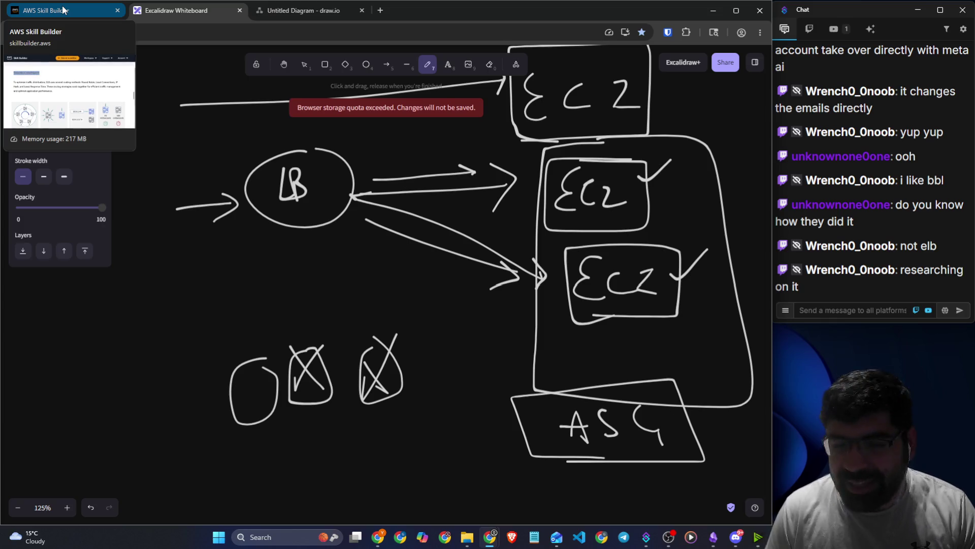
Read the routing methods introduction and Round Robin description, viewing its diagram enlarged.
left_click(63, 10)
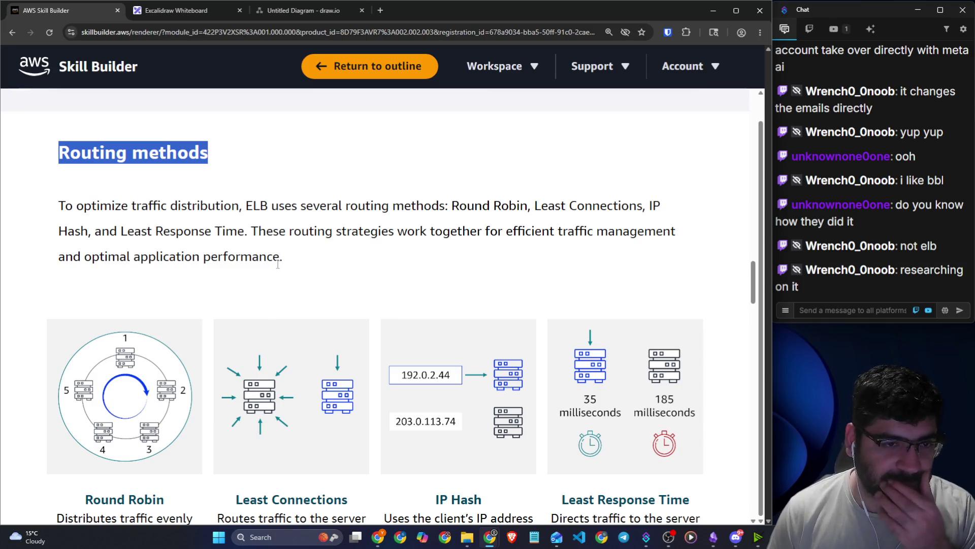
left_click_drag(58, 204, 536, 205)
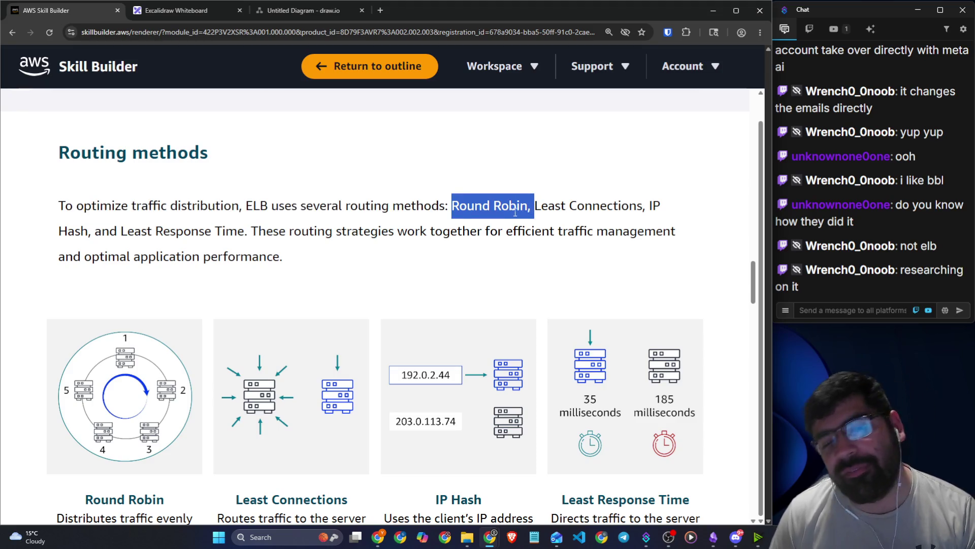
scroll(356, 198, "down", 3)
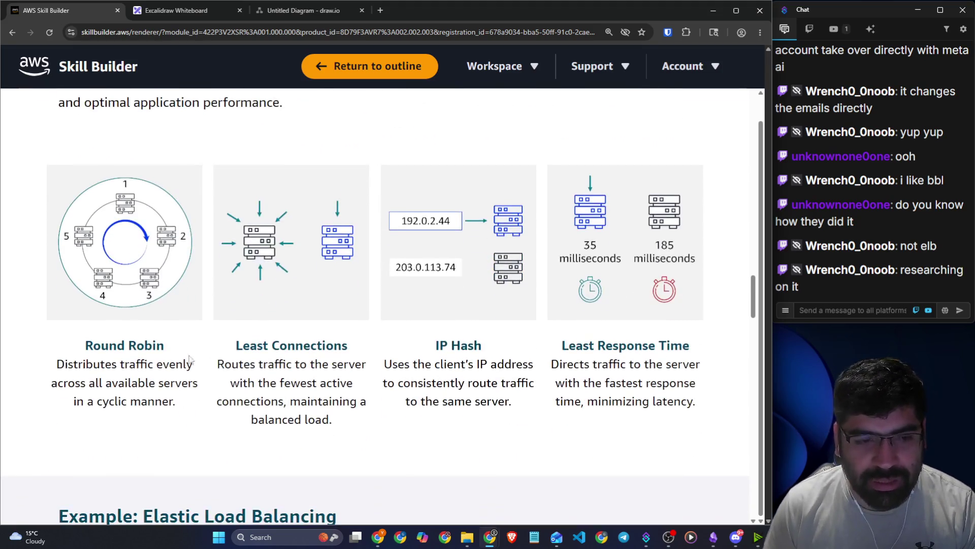
left_click_drag(89, 366, 189, 365)
left_click_drag(75, 385, 185, 389)
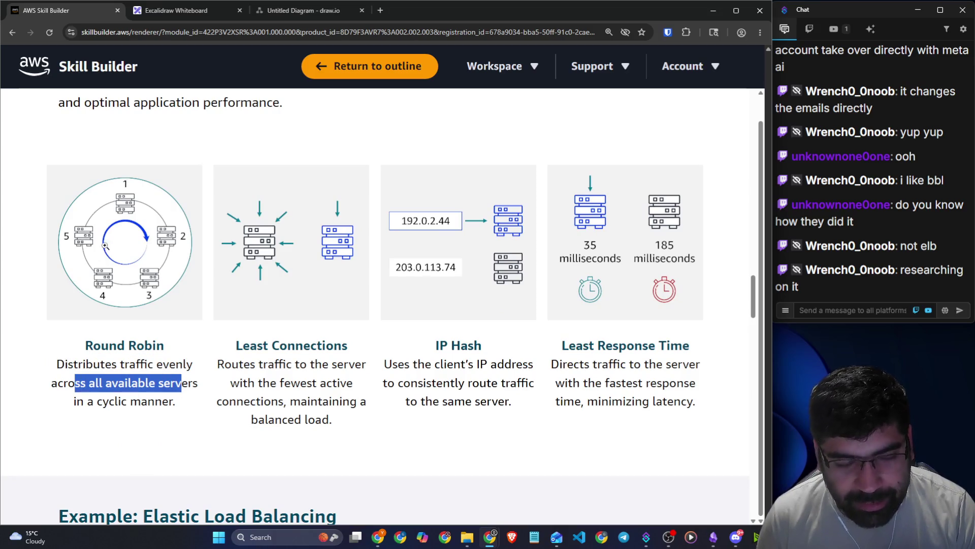
left_click(132, 199)
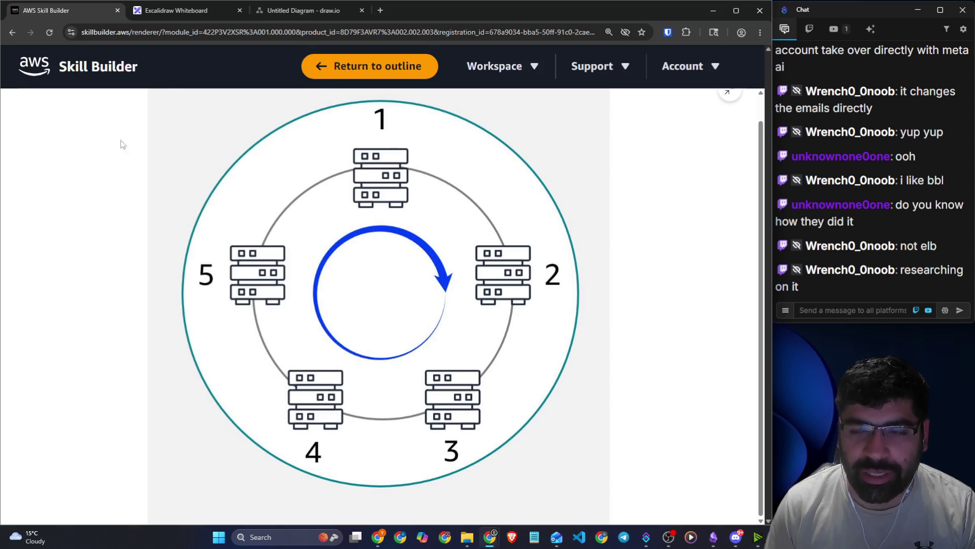
left_click(90, 175)
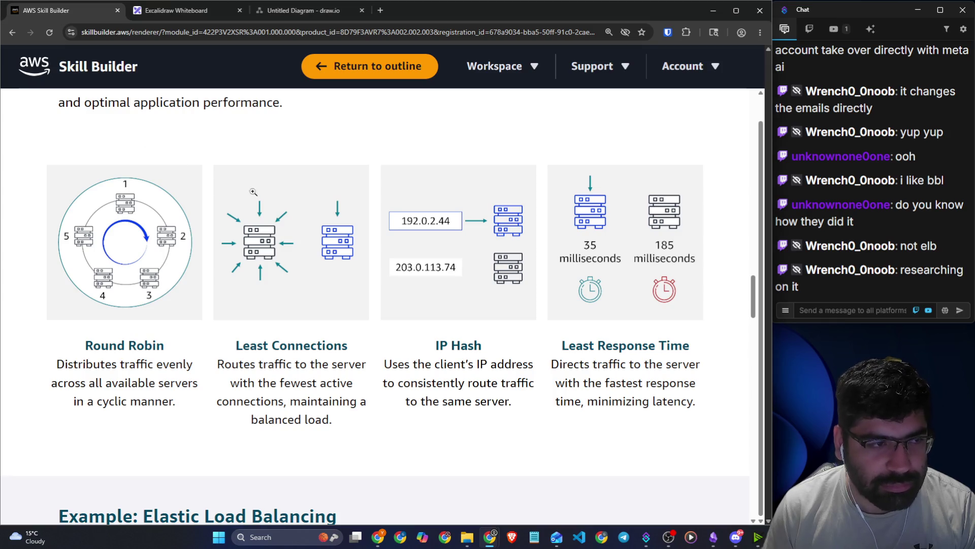
Study the Least Connections description and examine its enlarged diagram.
left_click(261, 241)
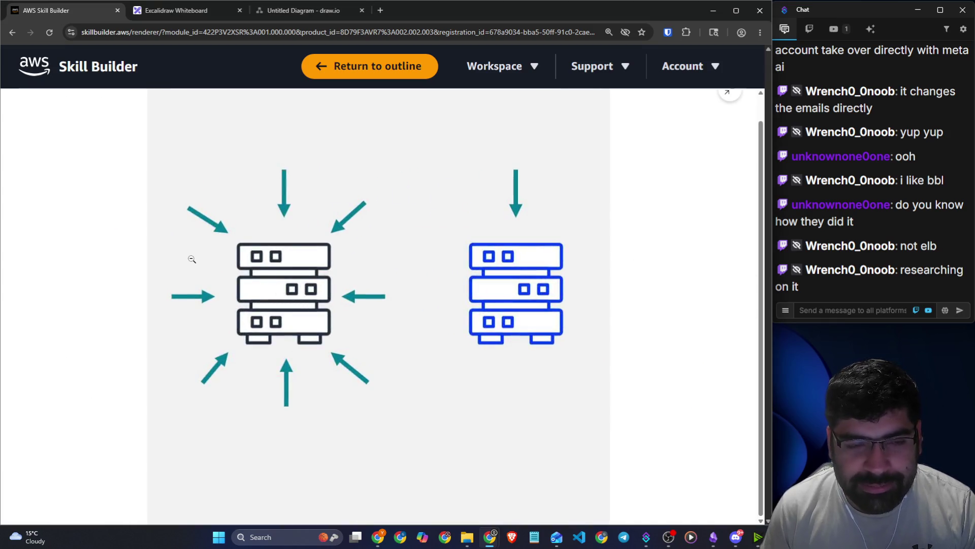
left_click(189, 257)
mouse_move(282, 361)
left_mouse_down()
mouse_move(345, 365)
mouse_move(353, 389)
mouse_move(278, 401)
left_mouse_up()
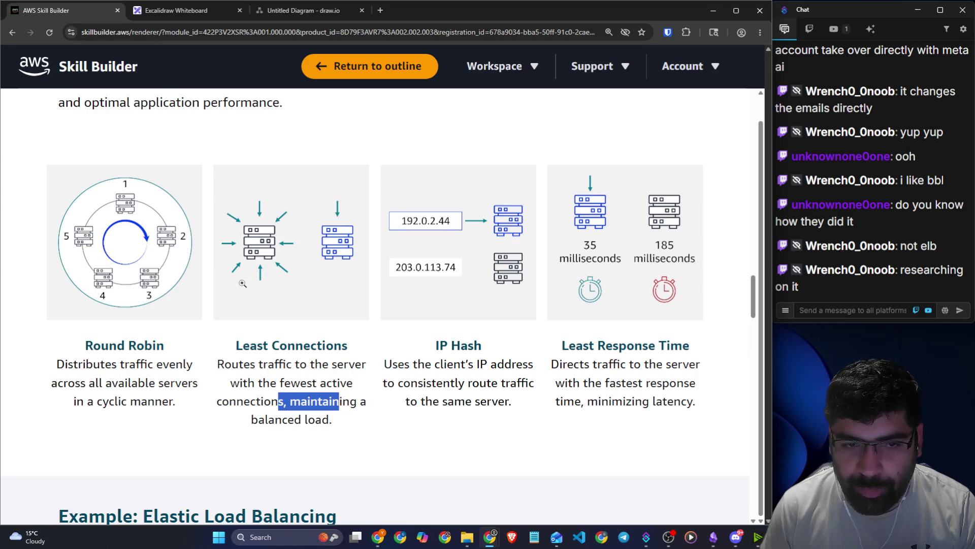
left_click(242, 283)
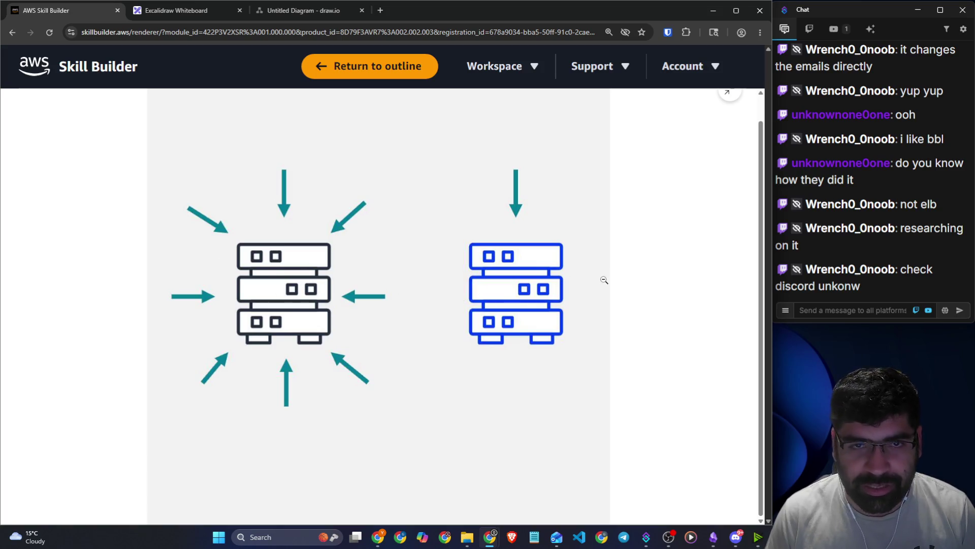
left_click(704, 257)
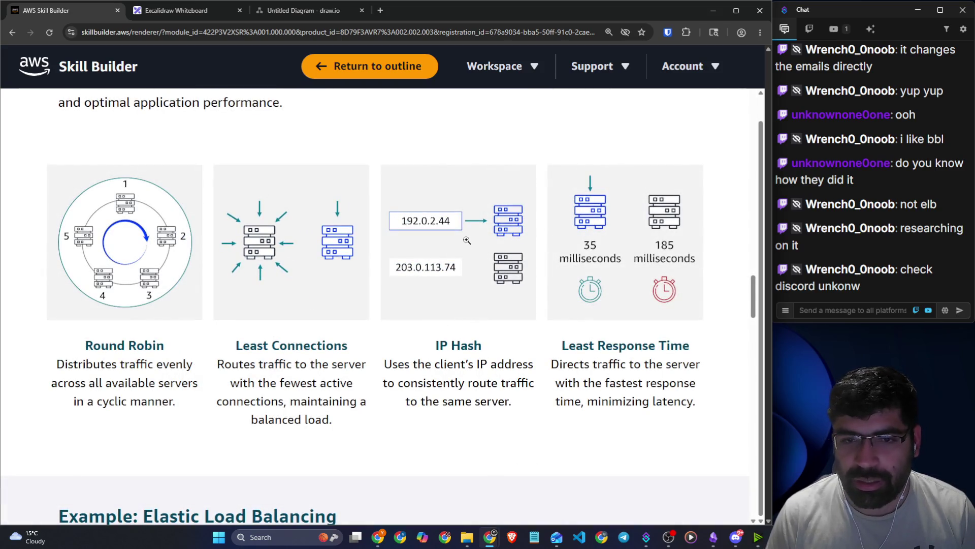
Read the IP Hash description and view its diagram enlarged.
scroll(466, 240, "down", 2)
left_click_drag(401, 260, 523, 263)
left_click_drag(459, 281, 530, 281)
left_click_drag(467, 314, 483, 308)
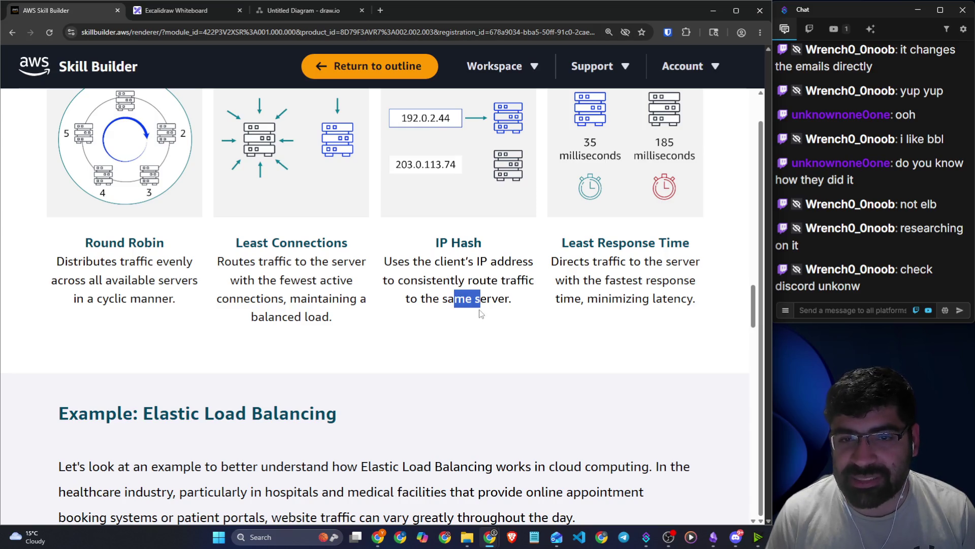
scroll(482, 308, "up", 2)
left_click(473, 295)
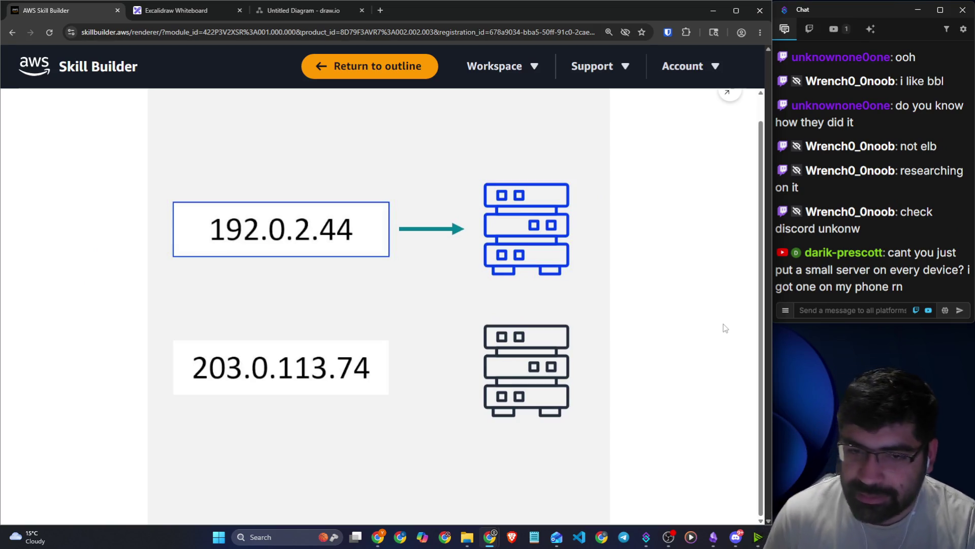
left_click(726, 328)
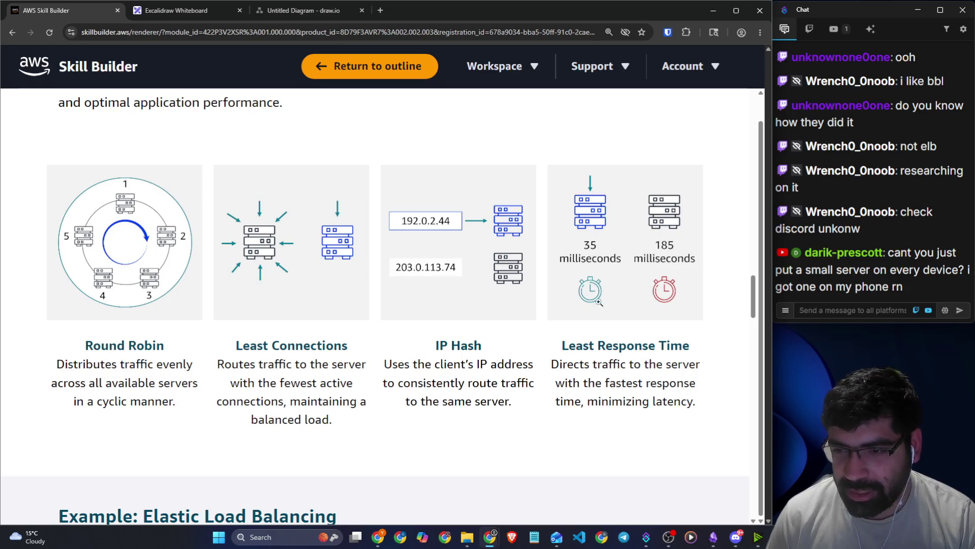
left_click(378, 13)
Google 'smallest database ever', note the 24 KB DeviceSQL footprint, and close the search tab.
type("s")
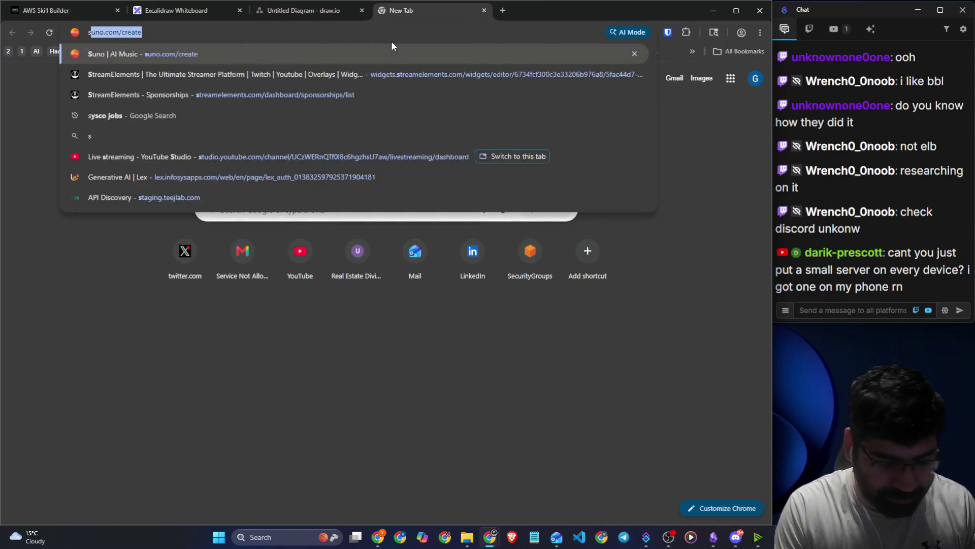
type("mallest db ")
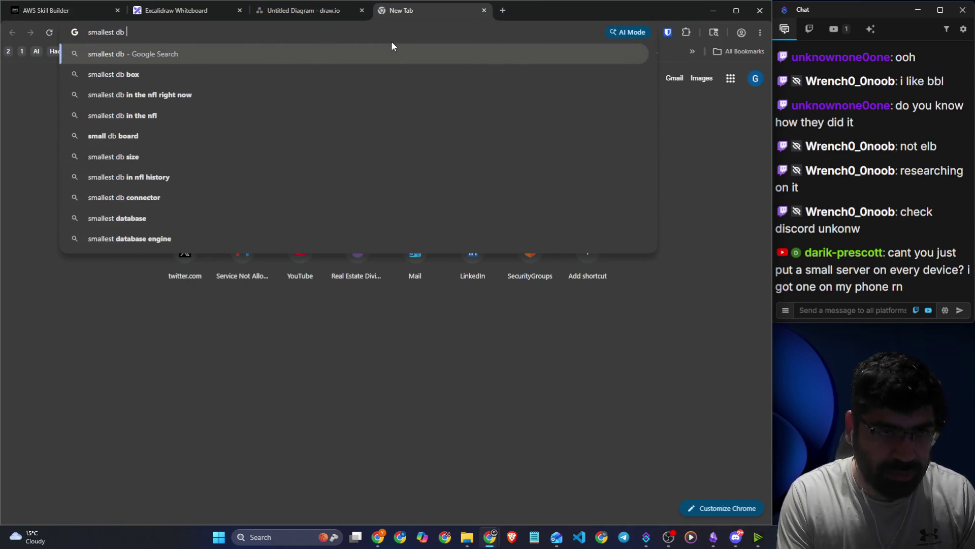
type("ever")
key("Return")
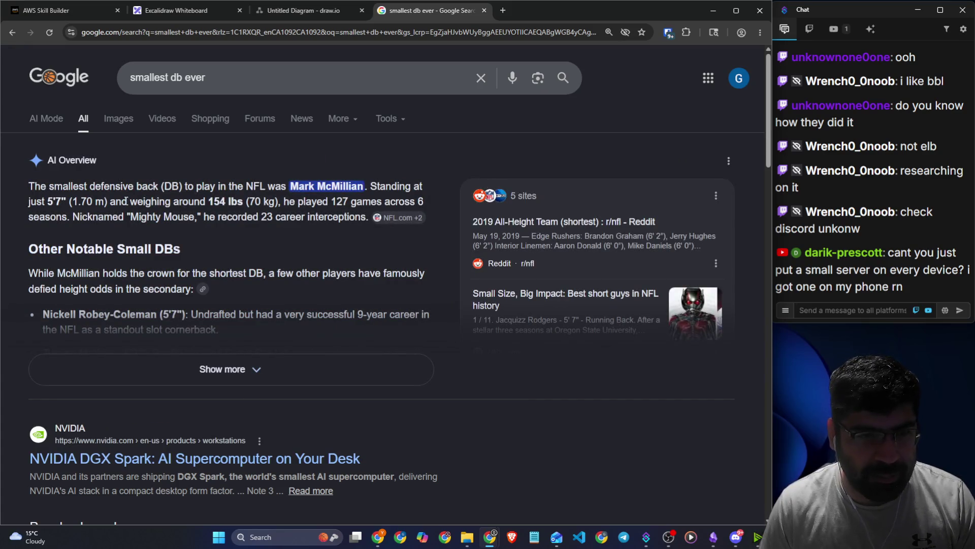
left_click(178, 77)
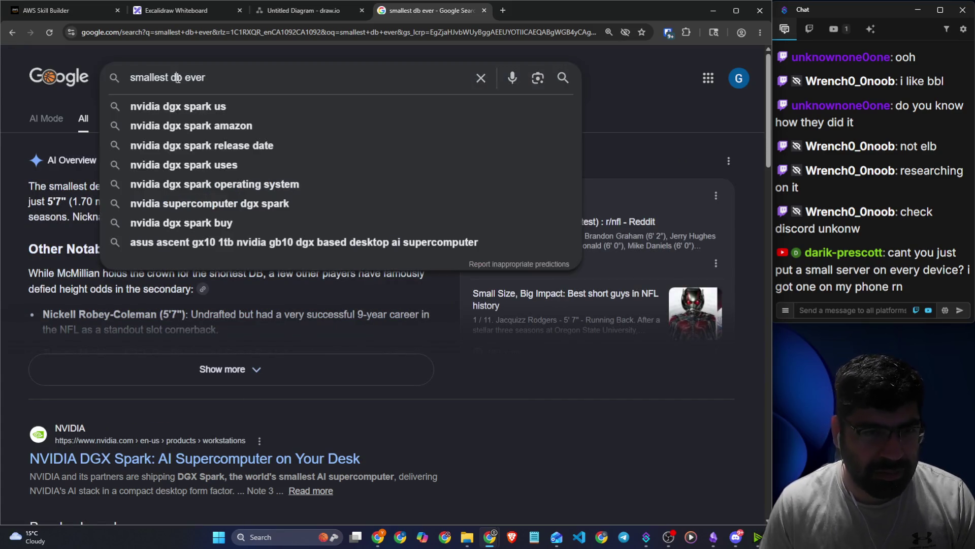
type("atab")
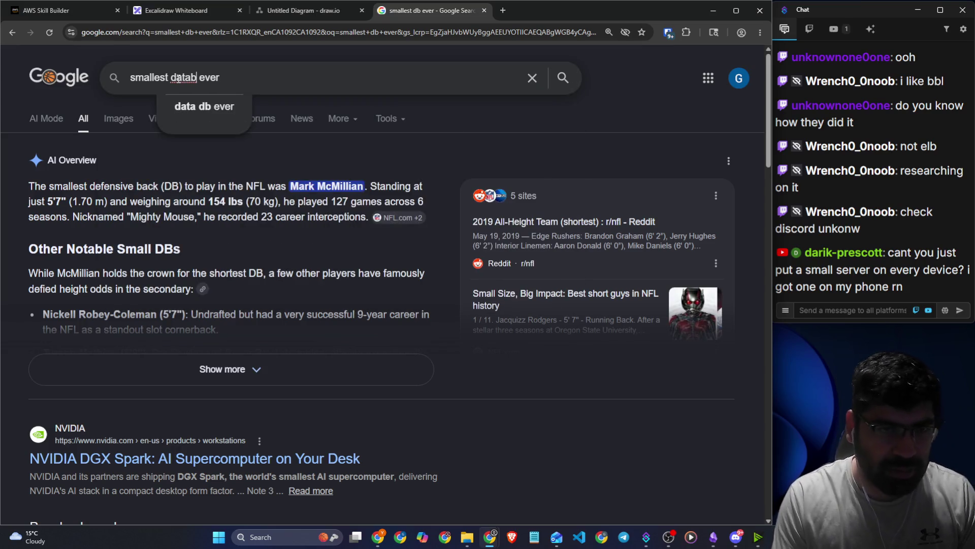
type("ase")
key("Return")
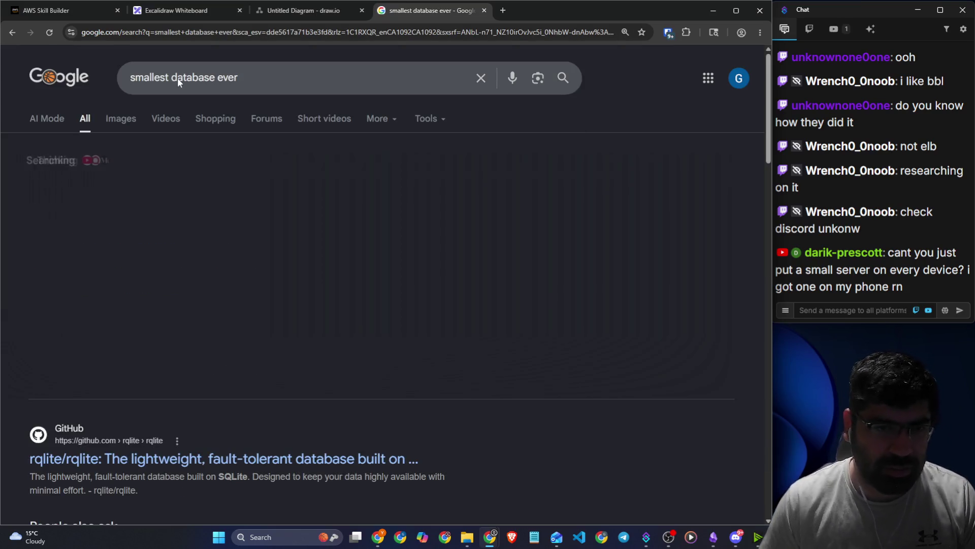
scroll(210, 213, "down", 2)
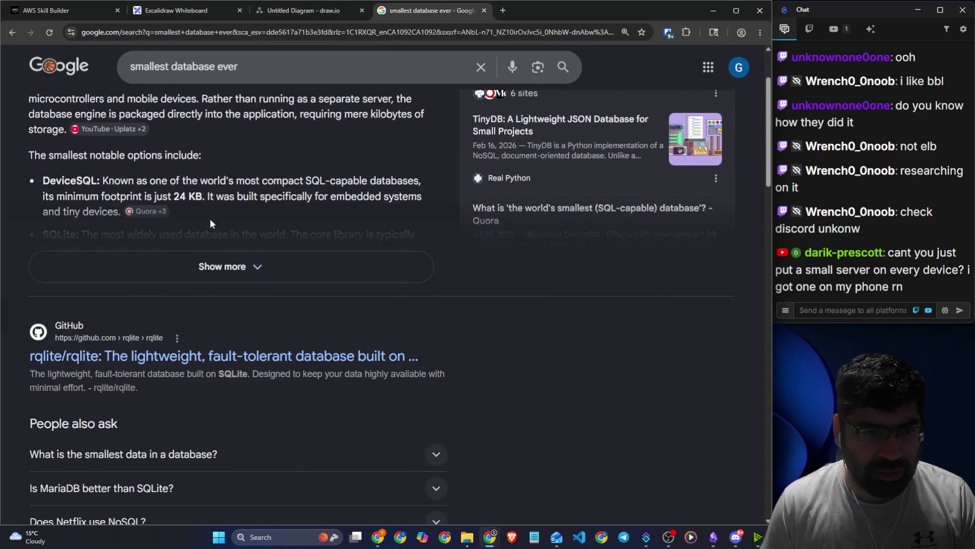
left_click_drag(172, 197, 203, 195)
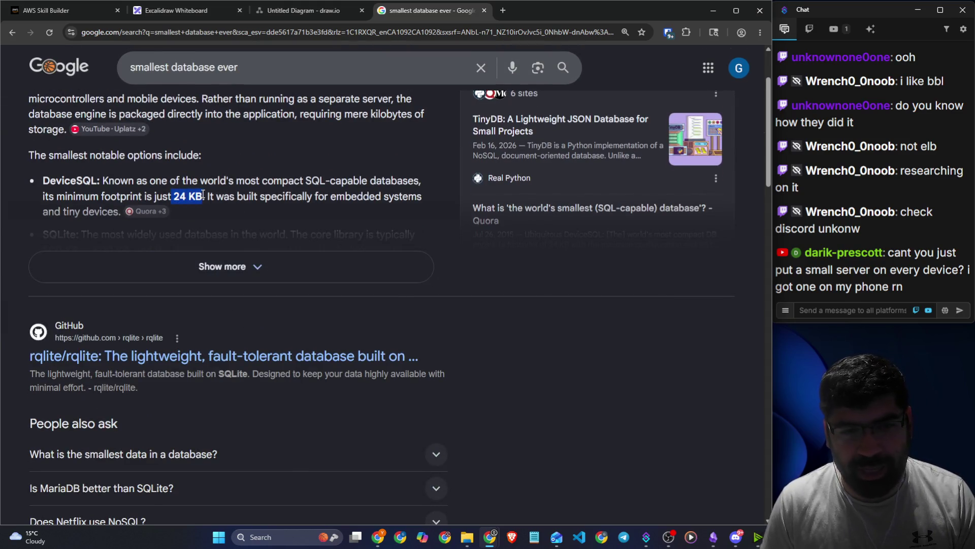
left_click(485, 10)
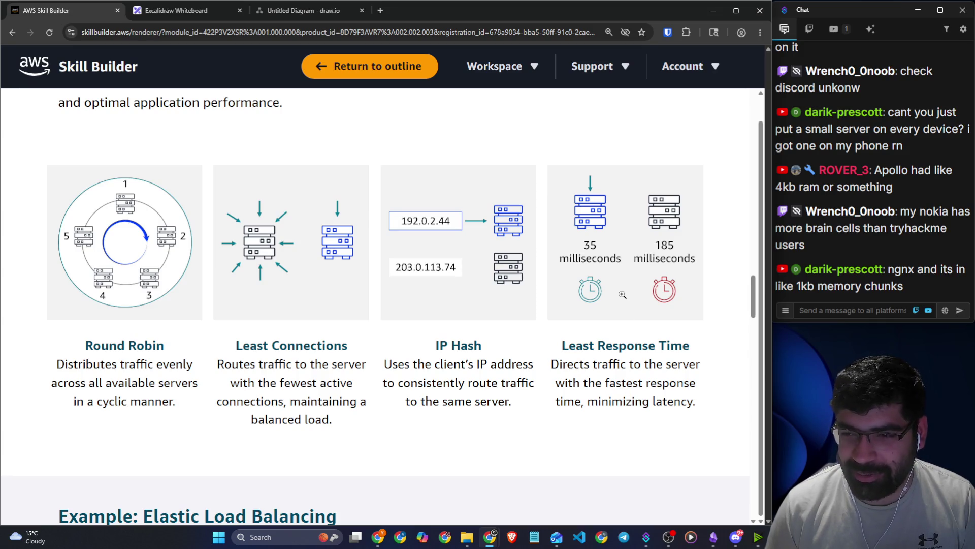
left_click(622, 295)
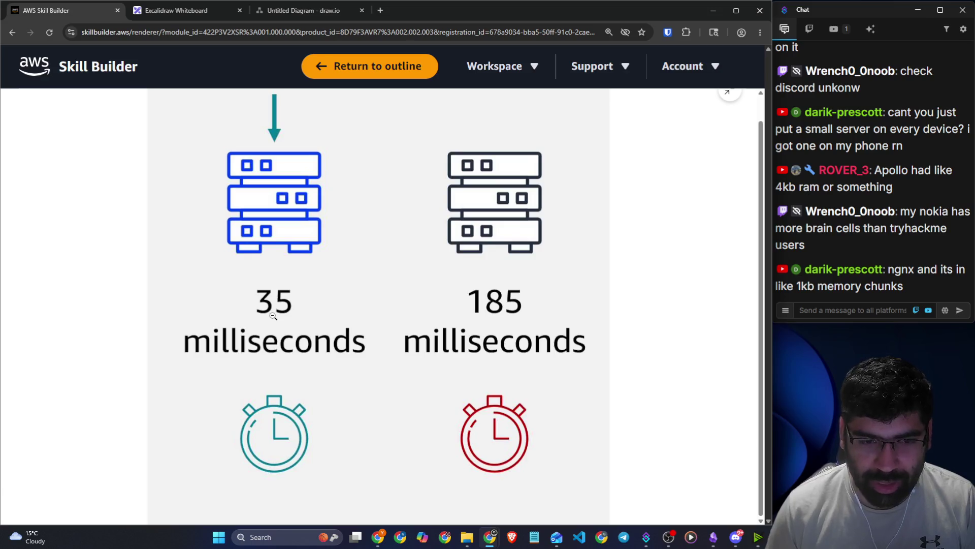
left_click(642, 366)
left_click_drag(570, 350, 695, 353)
left_click_drag(589, 365, 684, 367)
left_click_drag(622, 383, 679, 385)
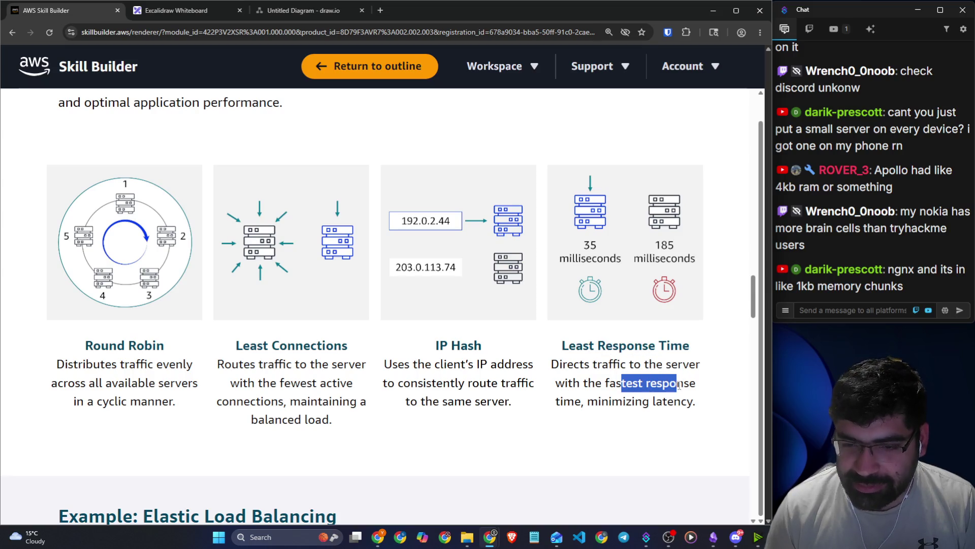
left_click(637, 264)
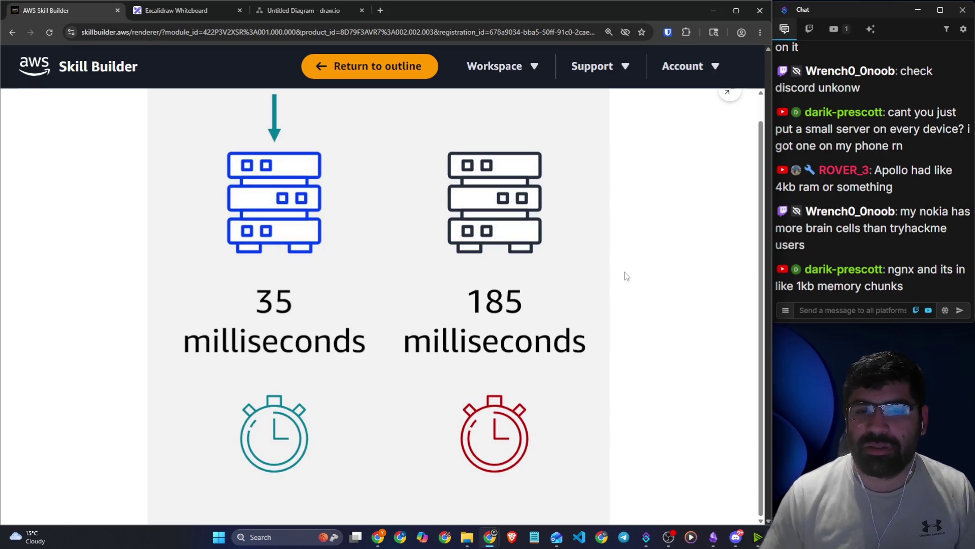
left_click(674, 271)
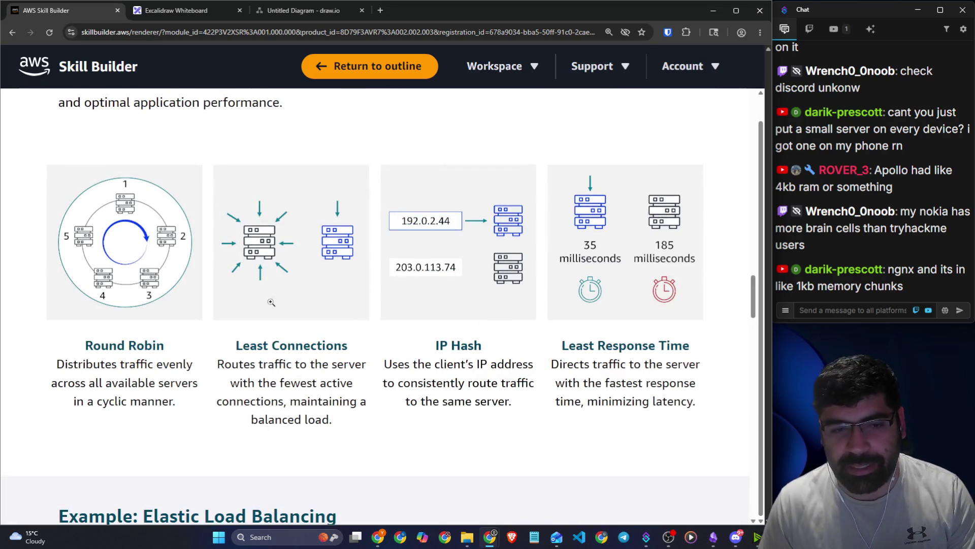
mouse_move(127, 336)
left_mouse_down()
mouse_move(213, 363)
mouse_move(579, 382)
mouse_move(694, 401)
left_mouse_up()
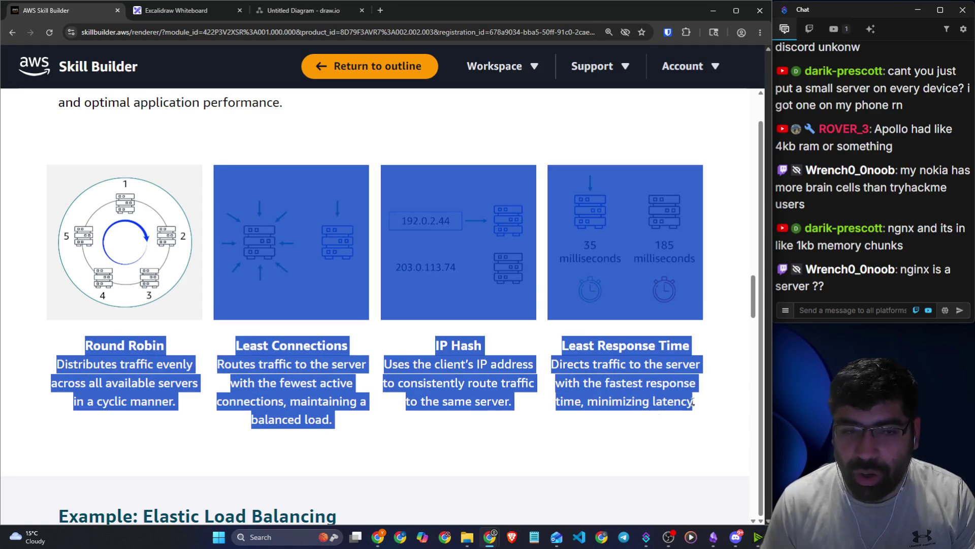
left_click(395, 421)
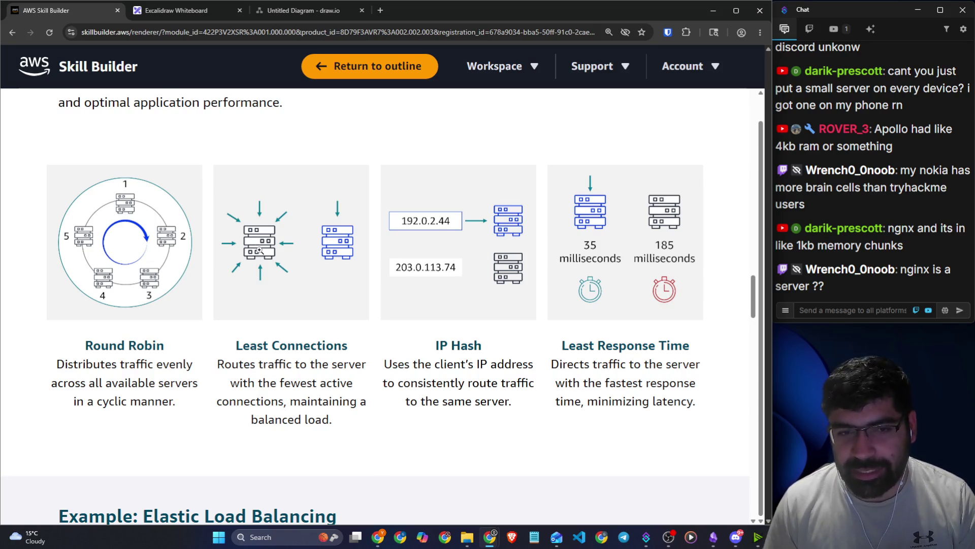
left_click_drag(250, 345, 340, 345)
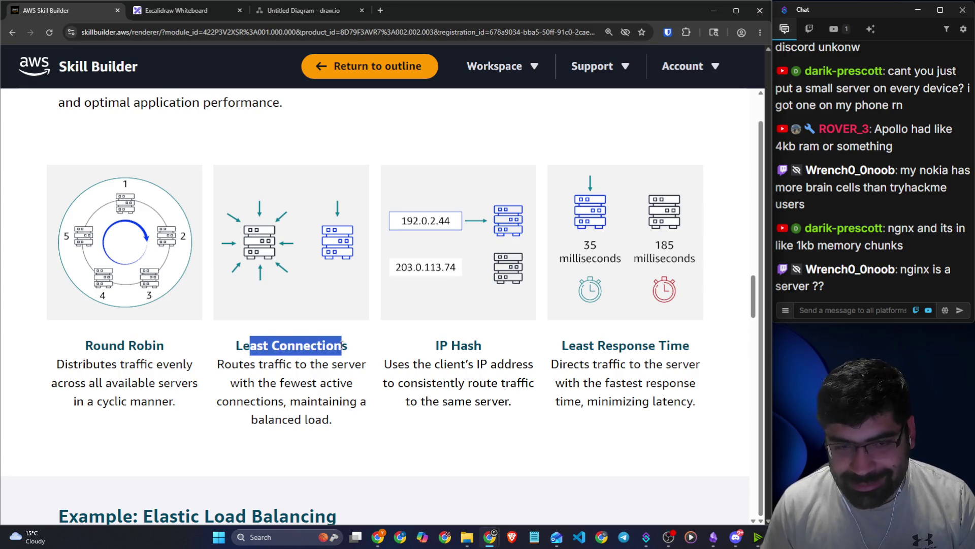
left_click_drag(590, 346, 736, 363)
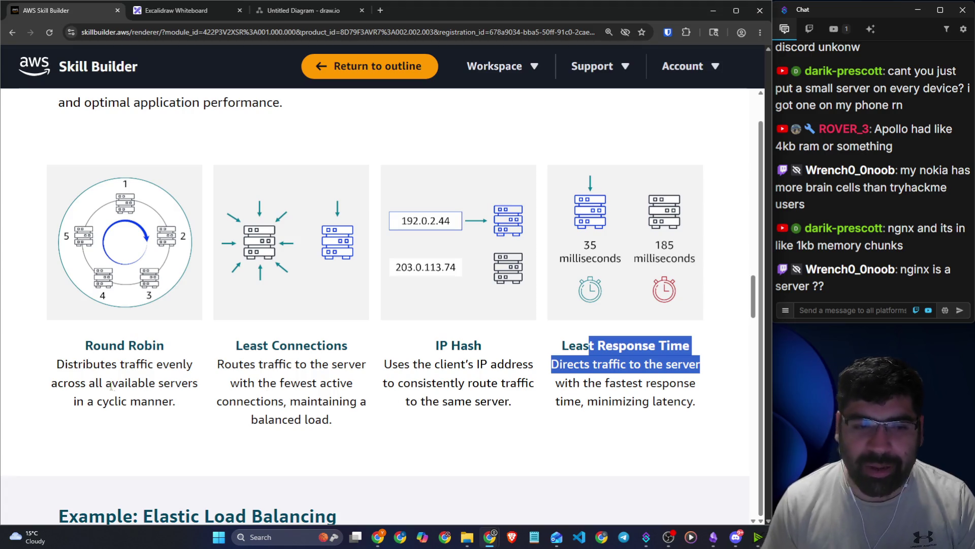
left_click(421, 445)
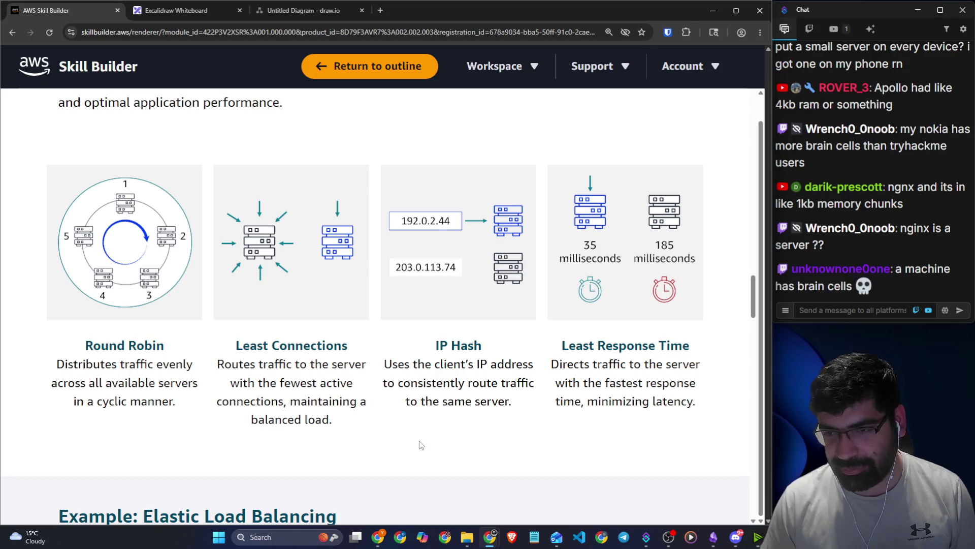
scroll(420, 440, "up", 4)
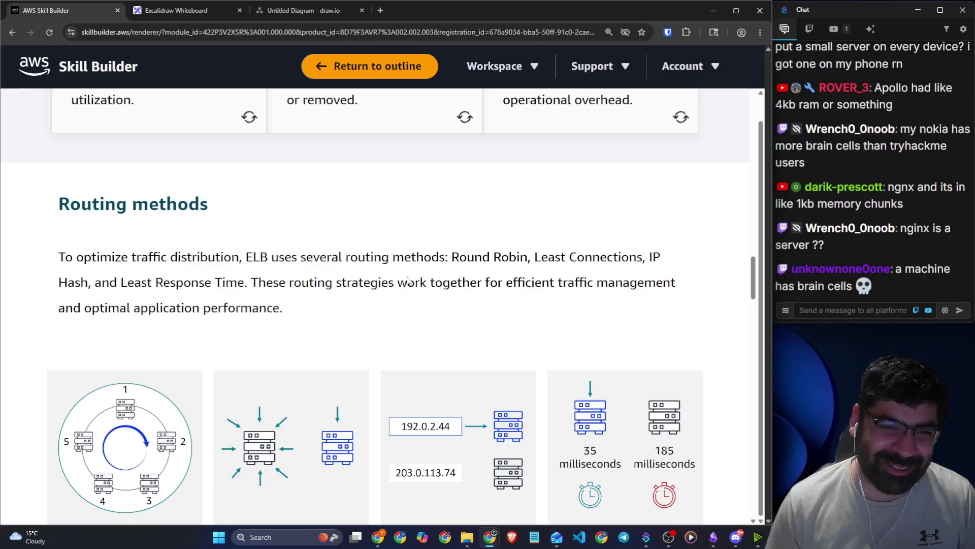
left_click_drag(251, 282, 676, 283)
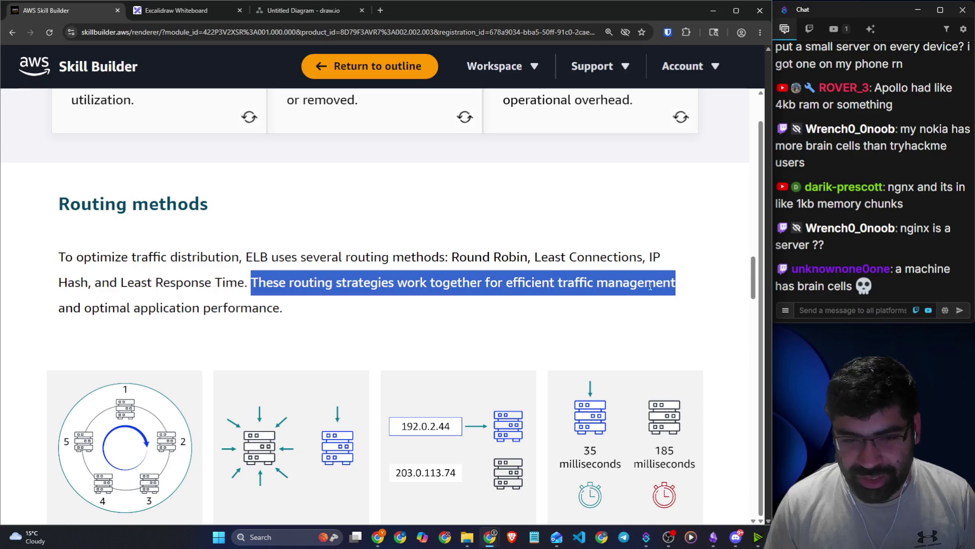
left_click_drag(82, 308, 297, 307)
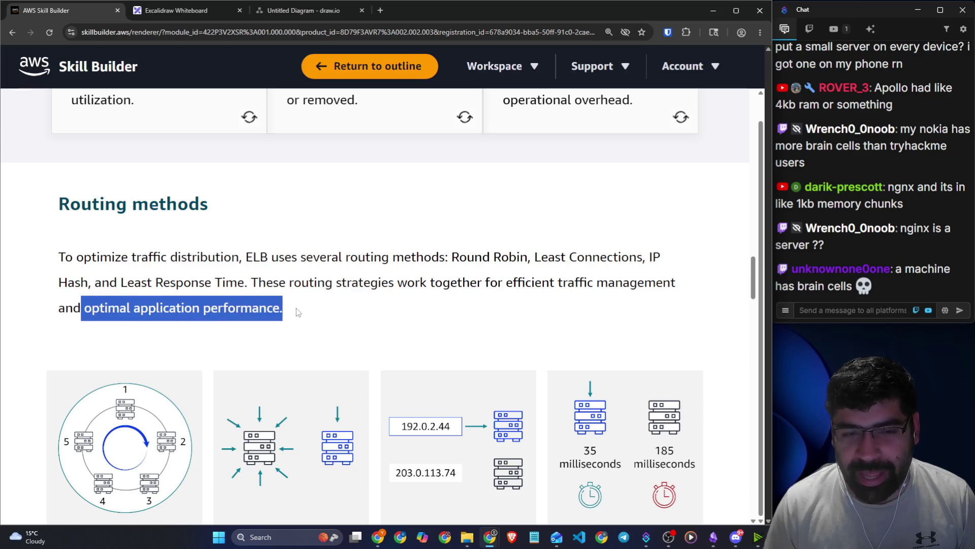
scroll(310, 311, "down", 6)
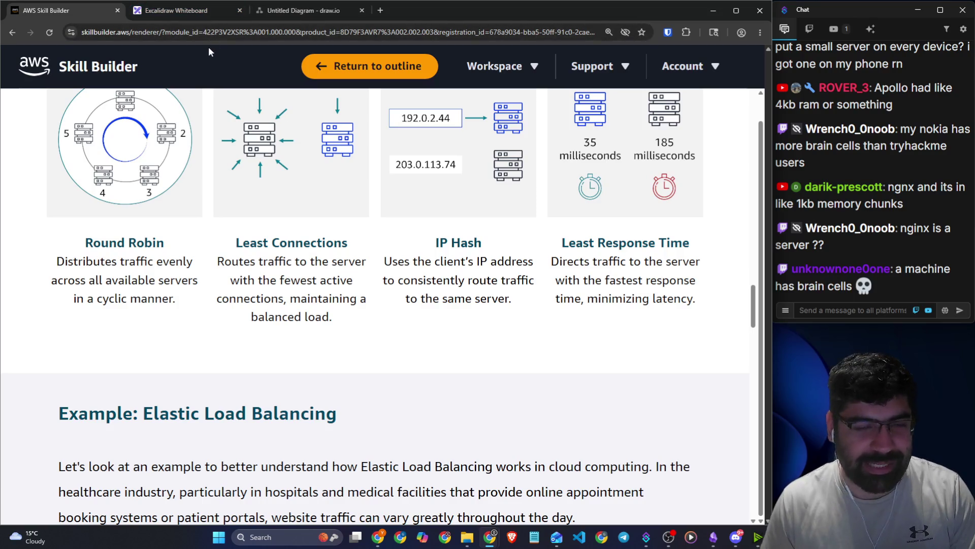
key("alt+Tab")
In the EC2 console, go to Load balancers and begin creating a new load balancer.
left_click(493, 171)
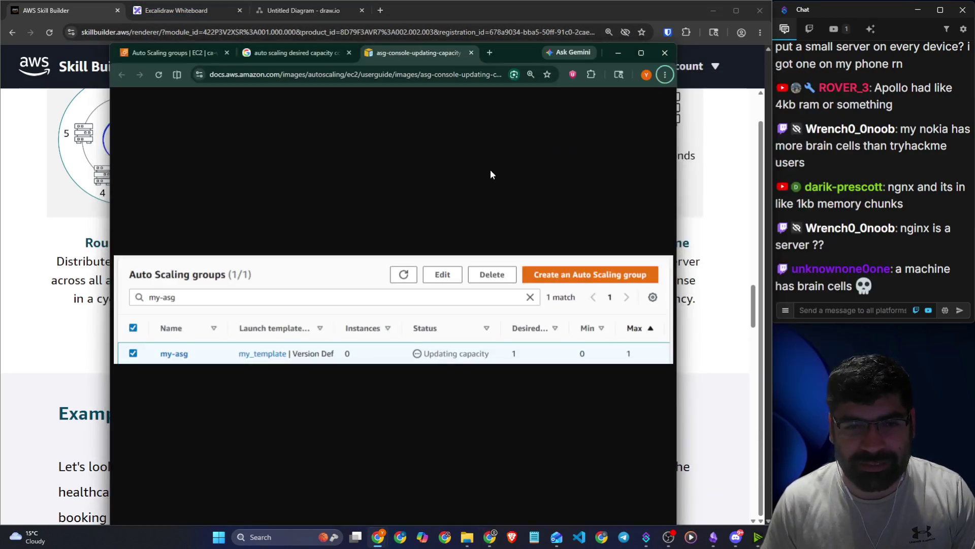
left_click(212, 56)
left_click(543, 131)
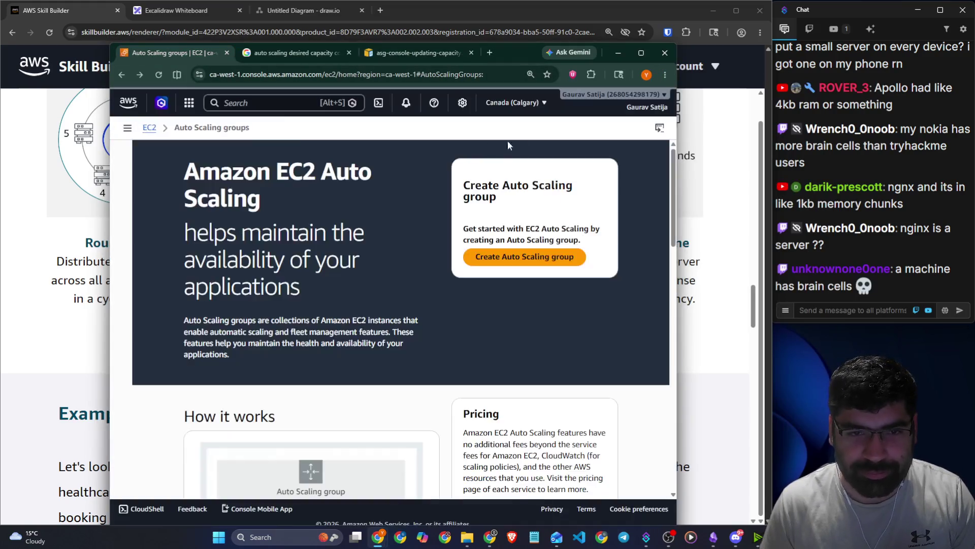
left_click(135, 132)
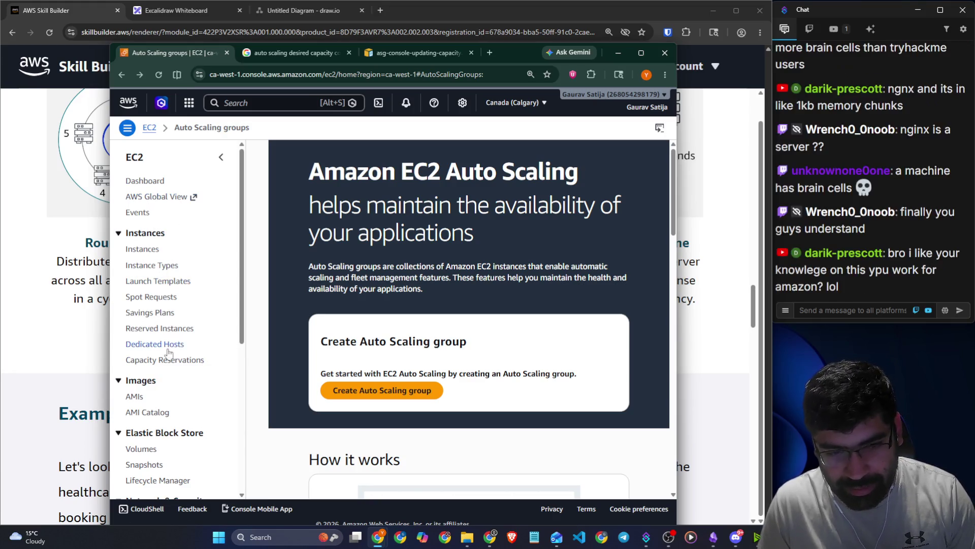
scroll(167, 350, "down", 4)
scroll(164, 344, "down", 1)
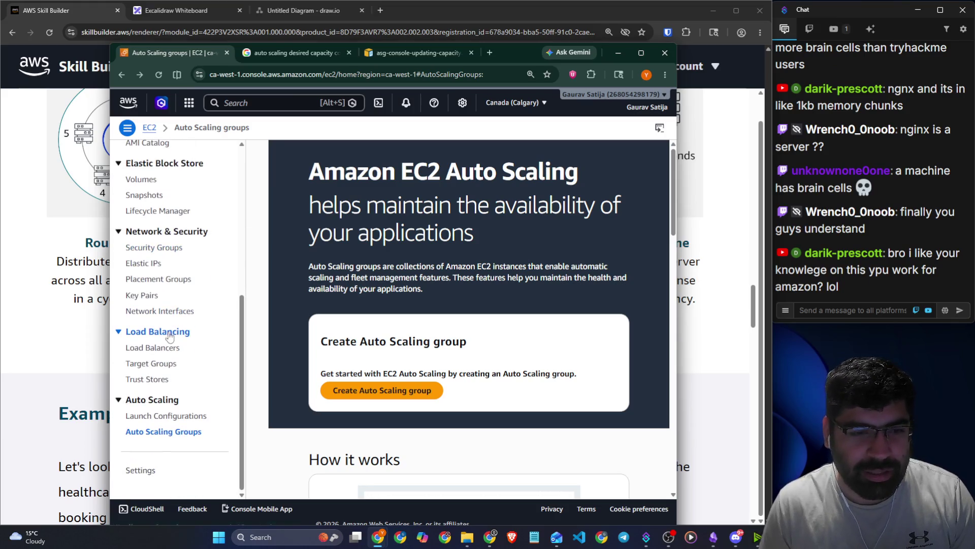
left_click(161, 348)
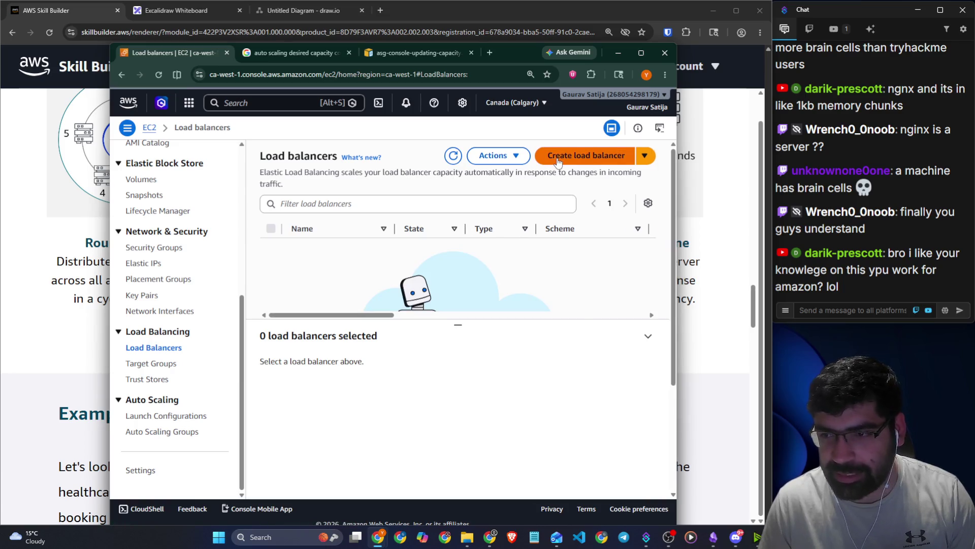
left_click(557, 161)
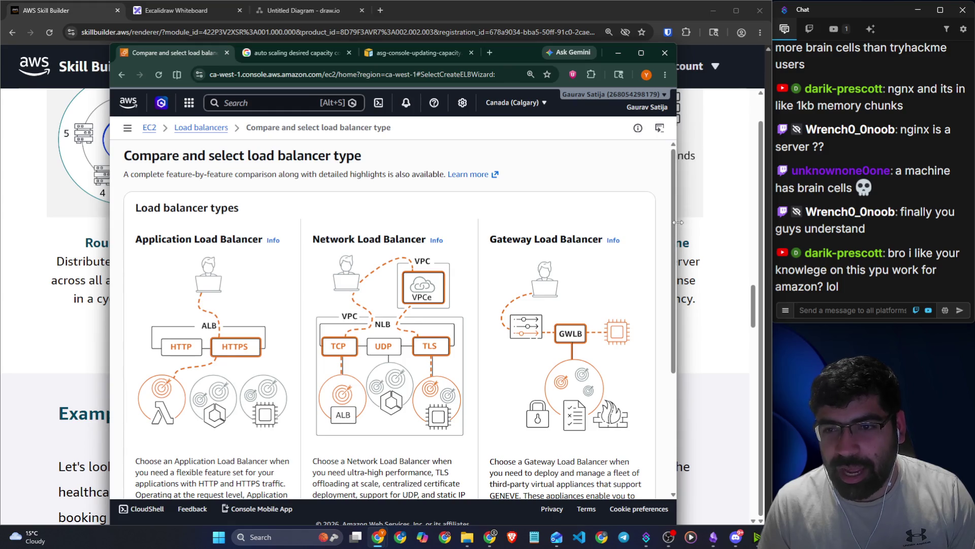
Enlarge the console window, compare the load balancer types, and create an Application Load Balancer.
left_click_drag(679, 227, 752, 227)
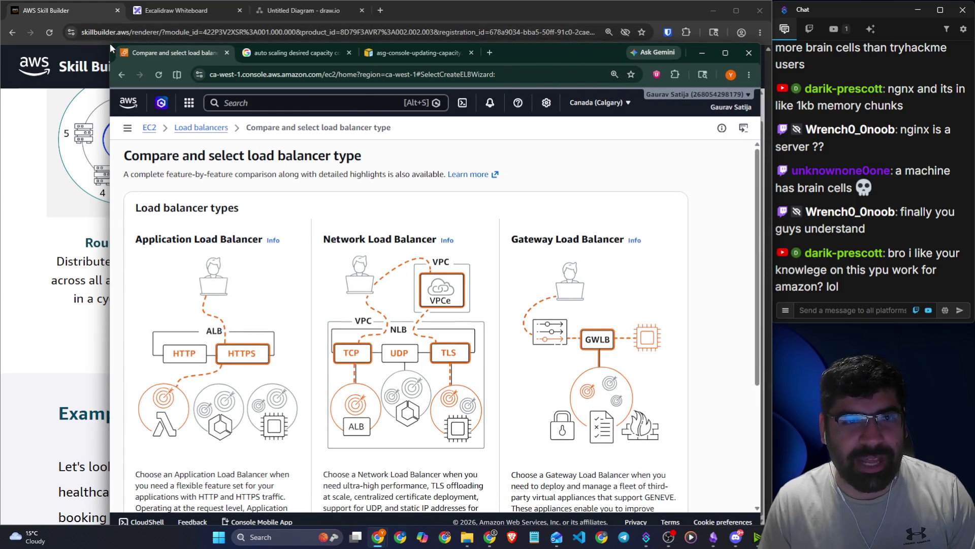
left_click_drag(108, 43, 35, 2)
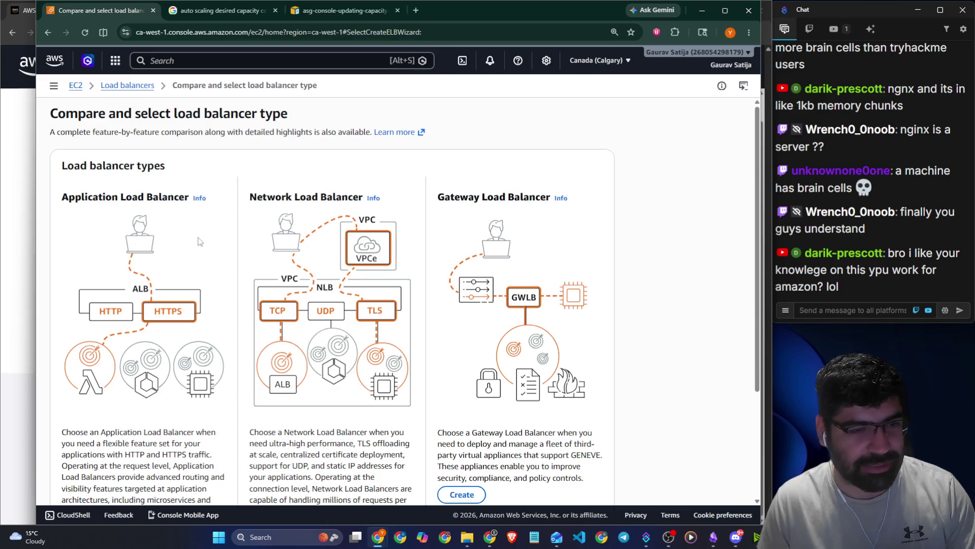
scroll(205, 249, "down", 1)
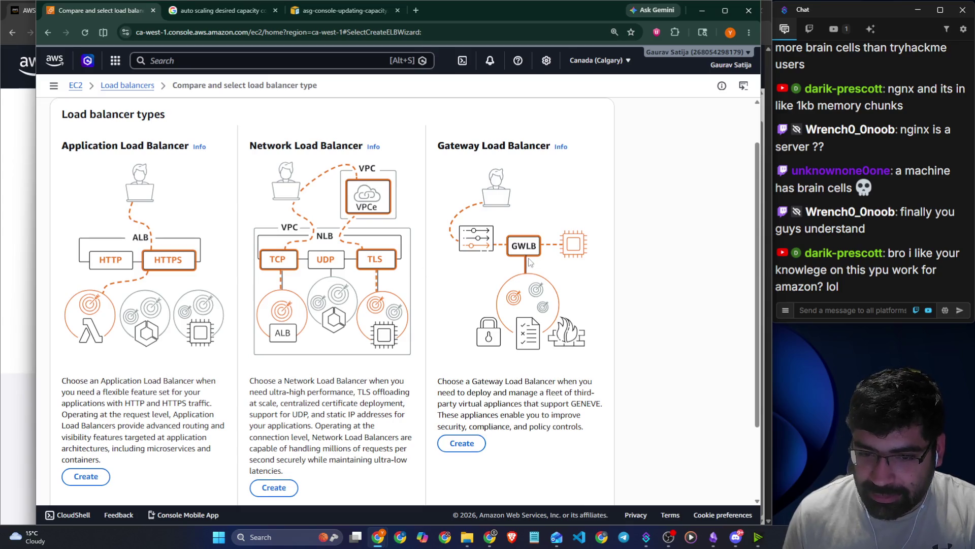
left_click_drag(63, 145, 187, 148)
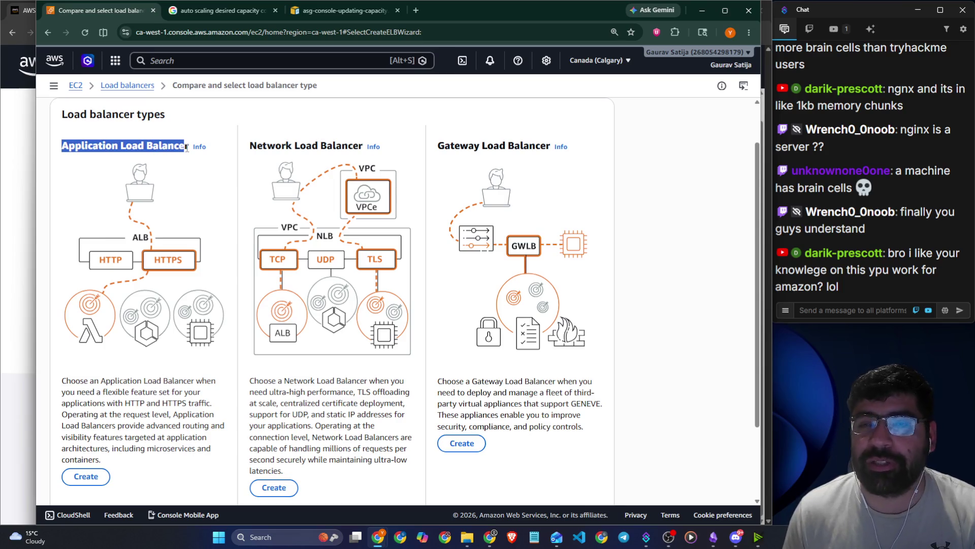
scroll(187, 148, "down", 1)
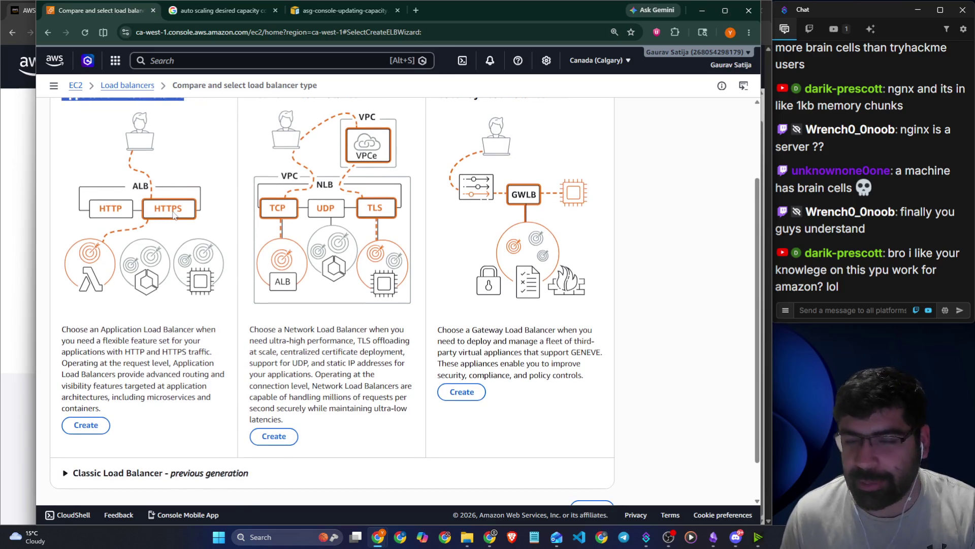
scroll(173, 215, "down", 1)
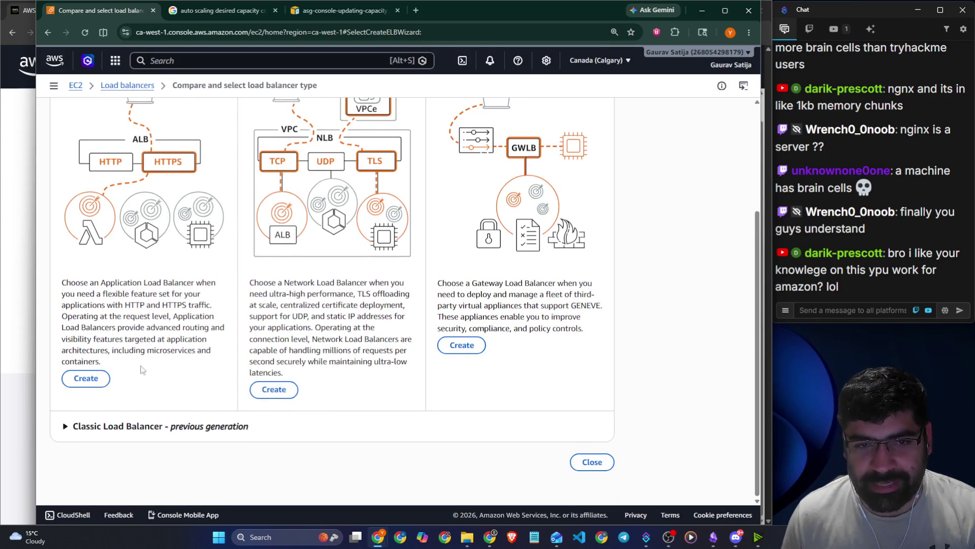
left_click(99, 385)
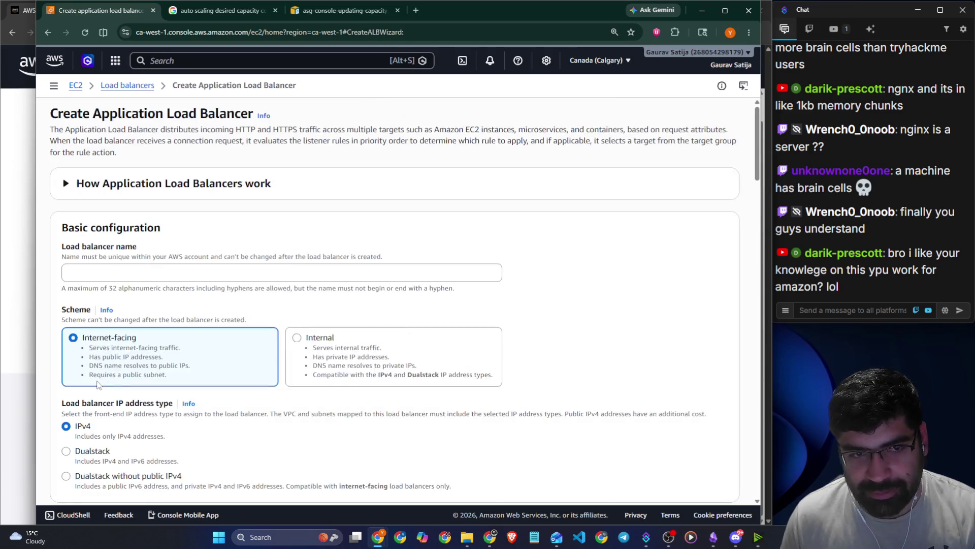
scroll(160, 305, "down", 2)
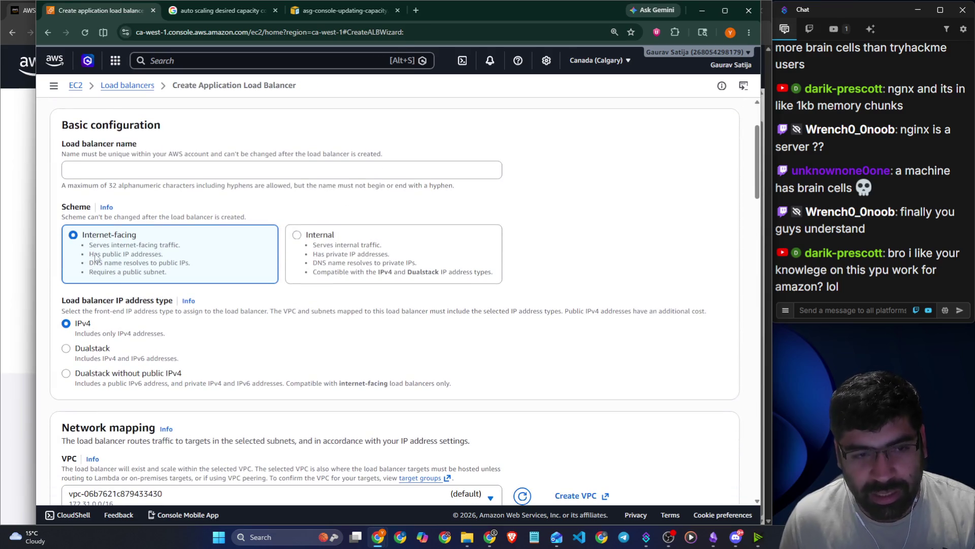
Read the Internet-facing description, then choose Internal as the load balancer scheme.
mouse_move(93, 245)
left_mouse_down()
mouse_move(165, 254)
mouse_move(171, 264)
left_mouse_up()
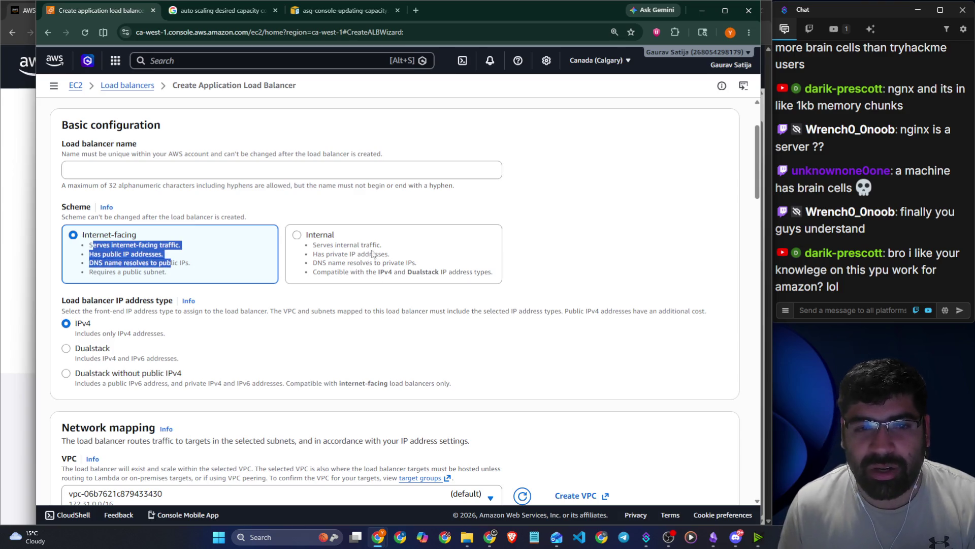
left_click(132, 258)
mouse_move(314, 247)
left_mouse_down()
mouse_move(386, 255)
mouse_move(421, 277)
left_mouse_up()
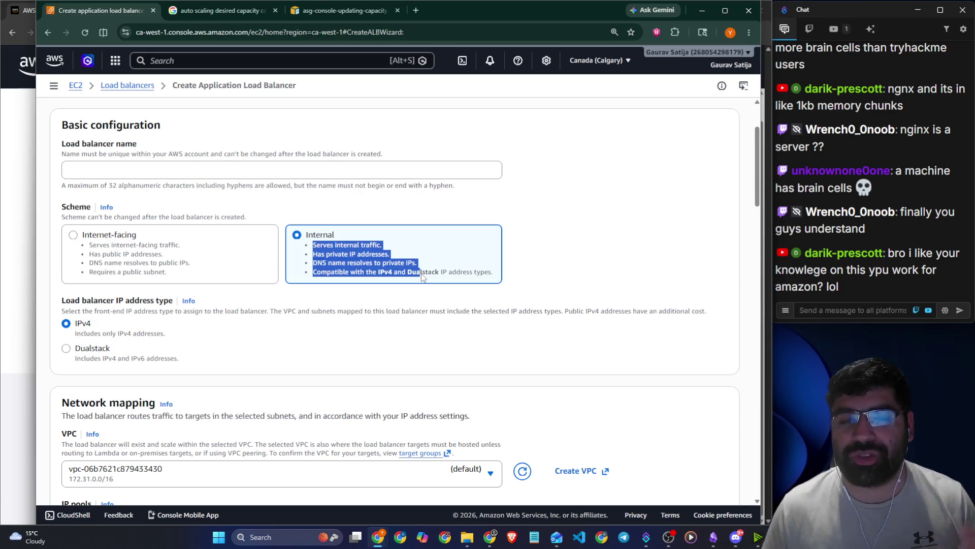
left_click(595, 278)
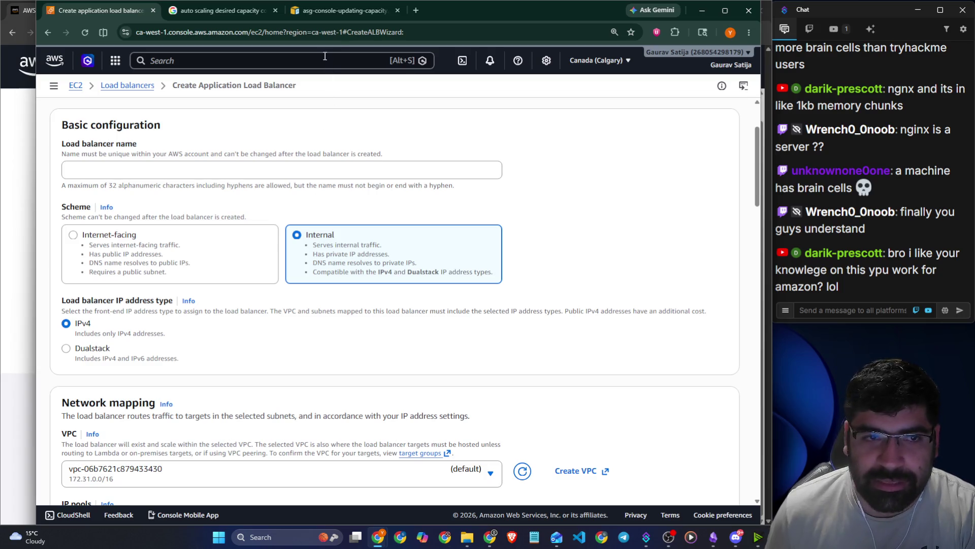
left_click(415, 11)
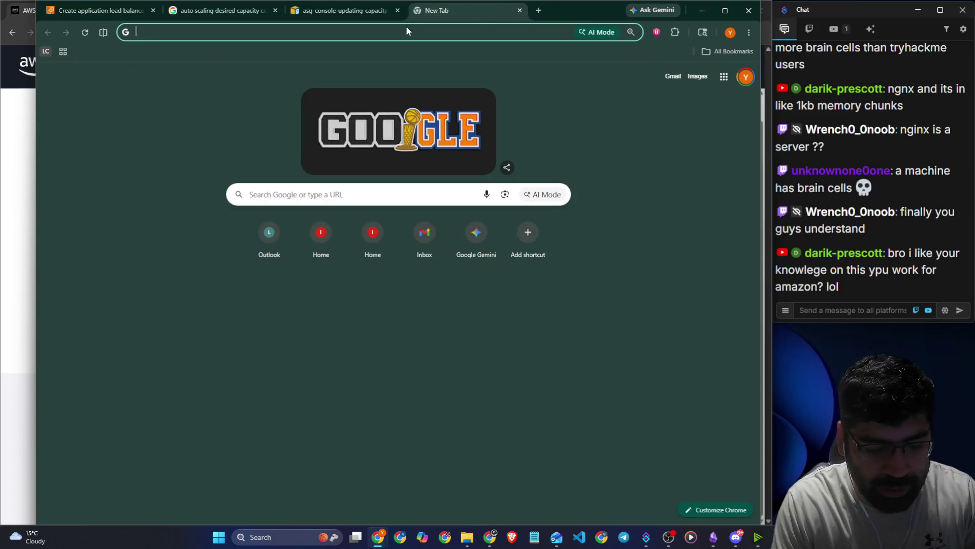
type("http:")
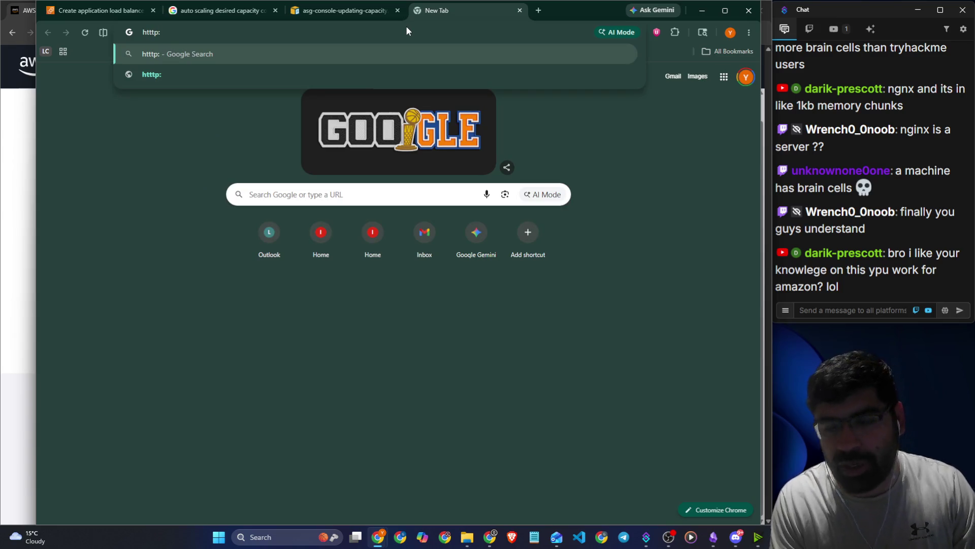
key("BackSpace")
key("BackSpace")
type("p://")
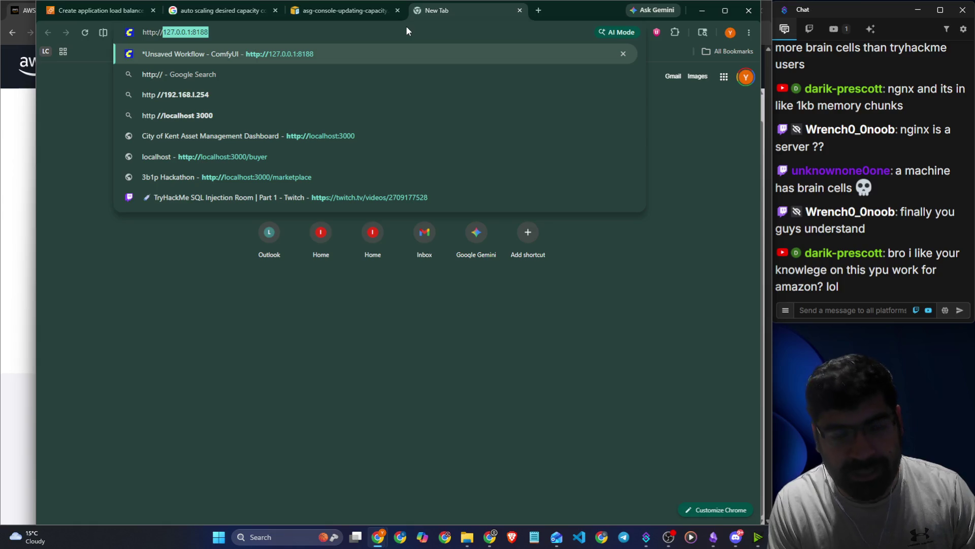
type("amzn")
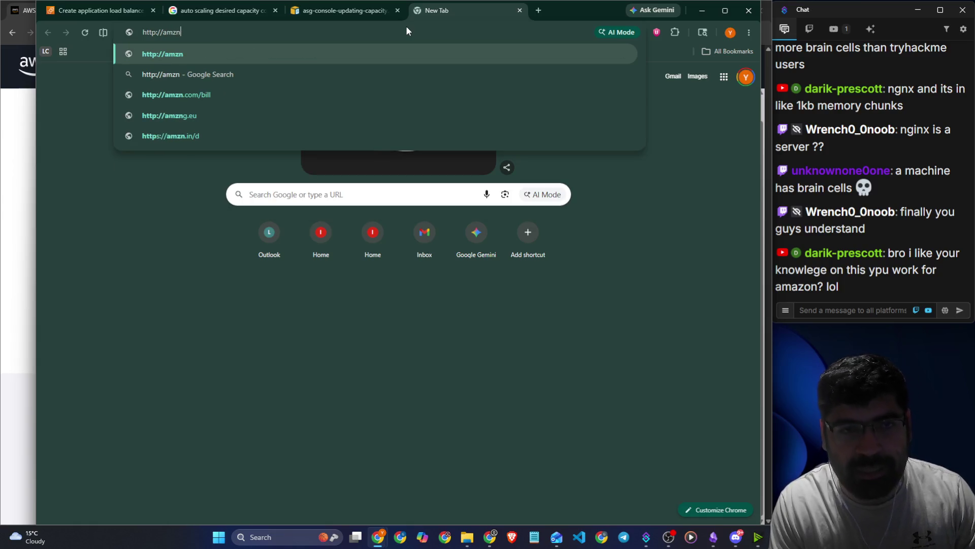
type("_")
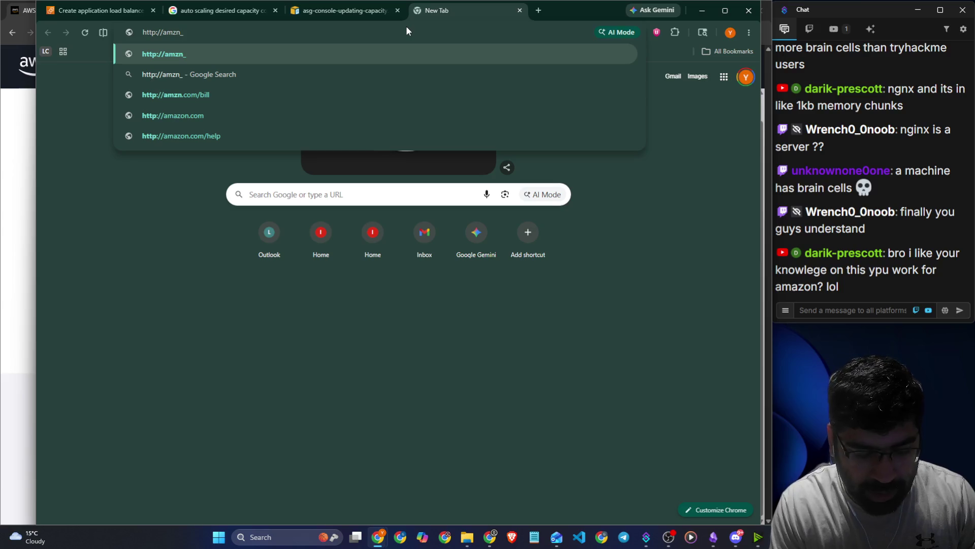
type("employyee")
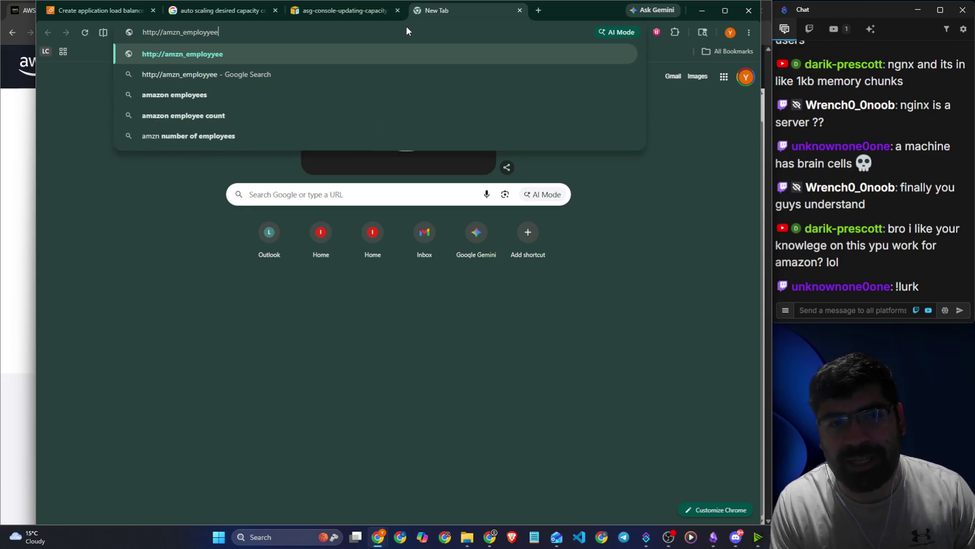
key("Left")
key("Left")
key("BackSpace")
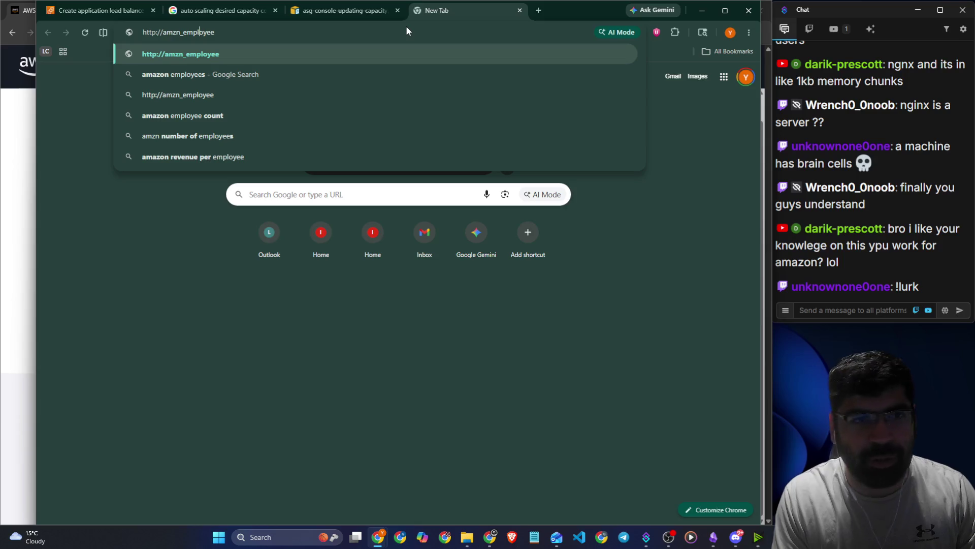
key("BackSpace")
key("BackSpace")
key("BackSpace")
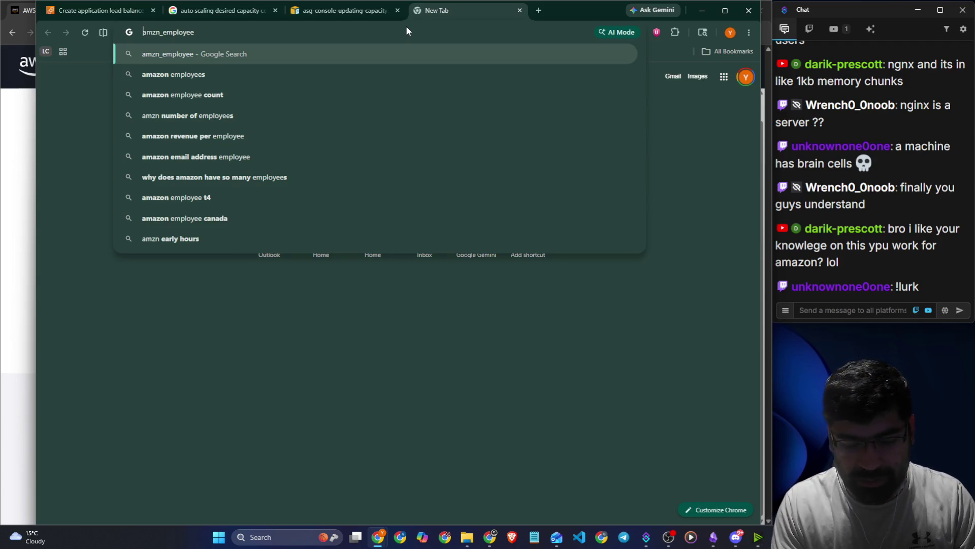
type("file://")
key("Return")
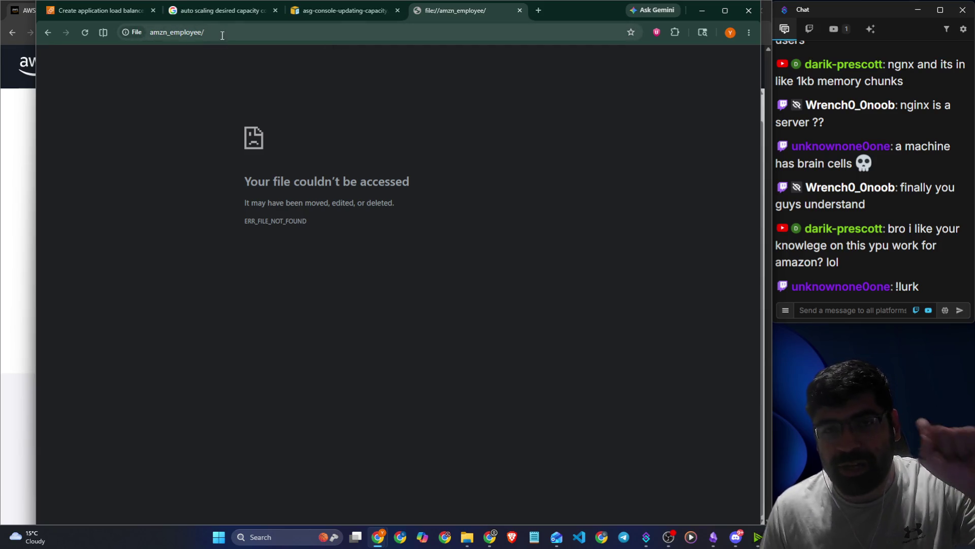
left_click(521, 8)
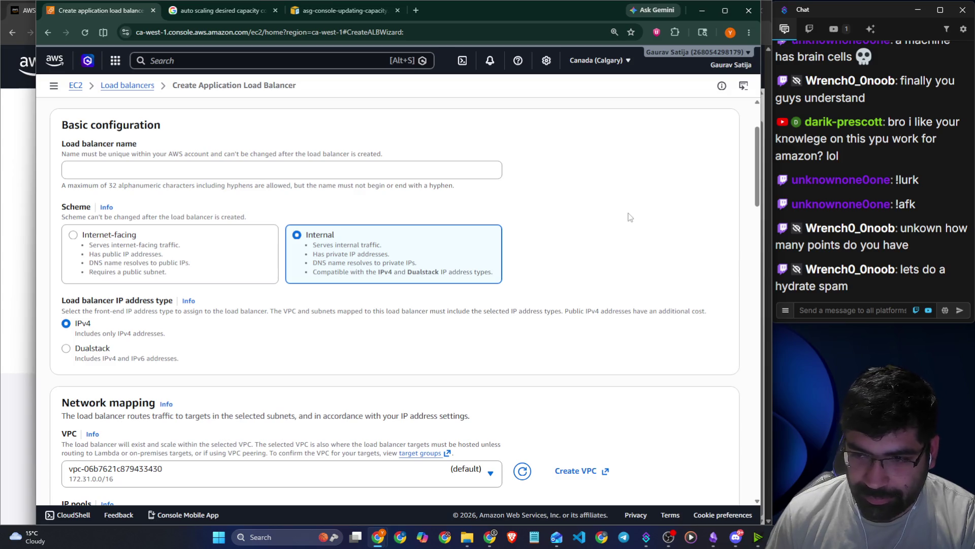
Change the scheme from Internal to Internet-facing, reviewing Network mapping and the IPv4 address type.
scroll(118, 226, "down", 4)
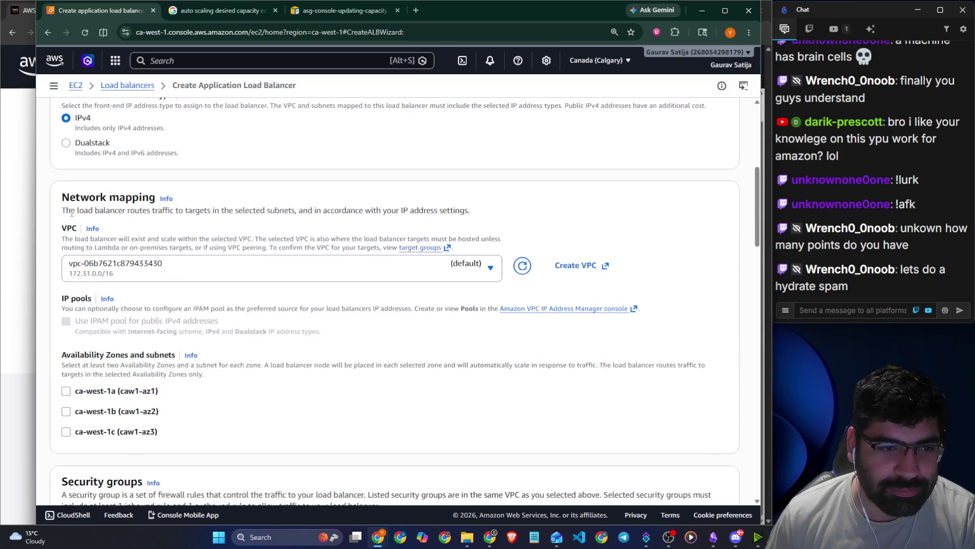
double_click(84, 198)
left_click_drag(110, 196, 127, 199)
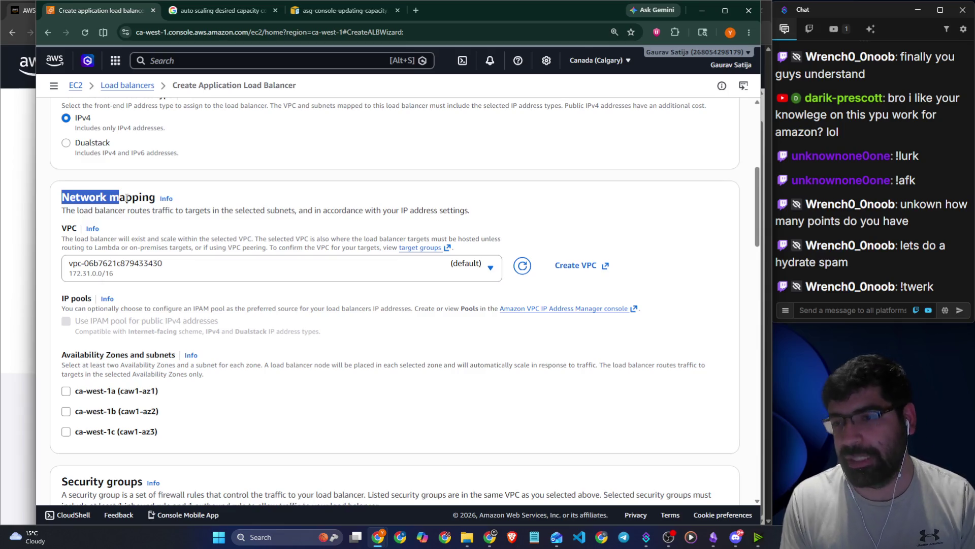
left_click(322, 194)
scroll(185, 177, "up", 4)
scroll(303, 198, "down", 1)
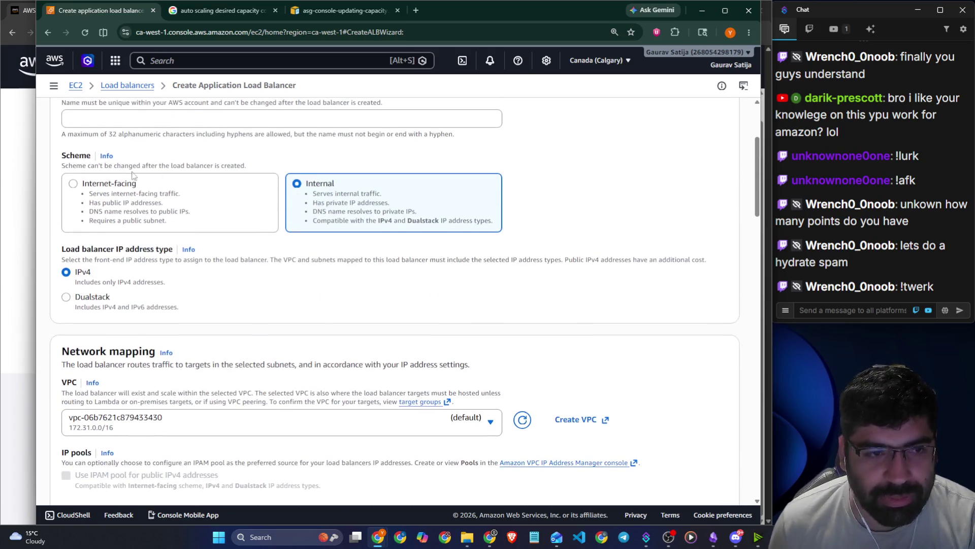
left_click(87, 186)
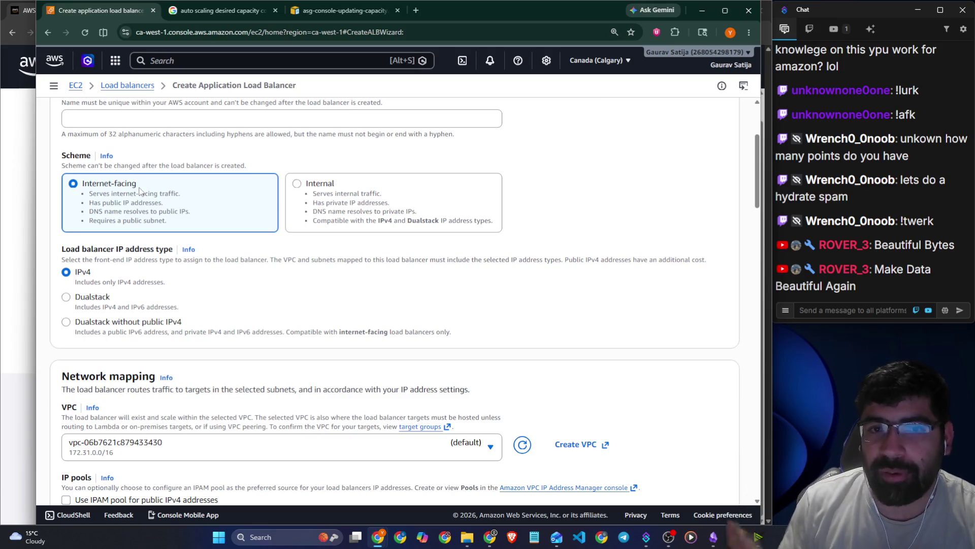
scroll(141, 192, "down", 1)
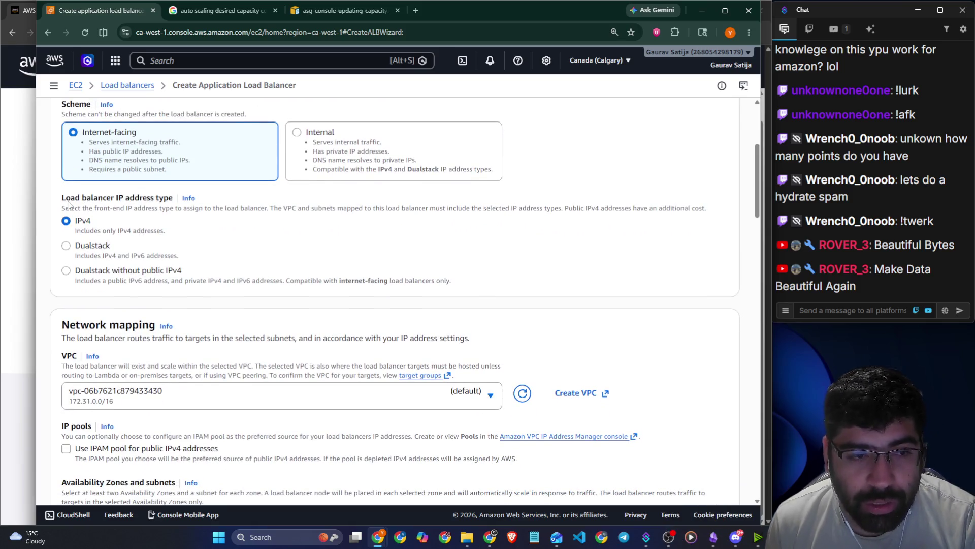
left_click_drag(62, 197, 174, 204)
scroll(171, 214, "down", 1)
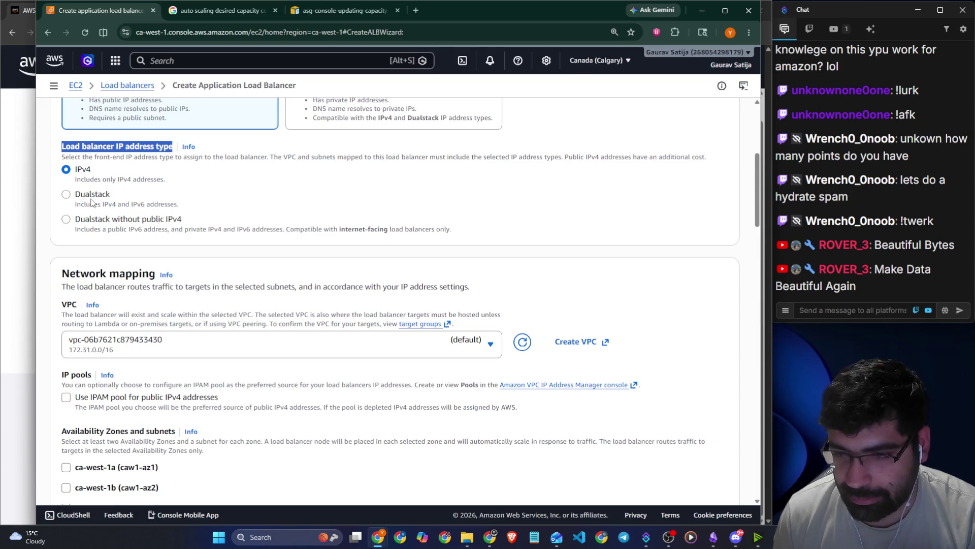
Choose Dualstack for the load balancer IP address type, then review the notes and Network mapping section.
left_click(91, 198)
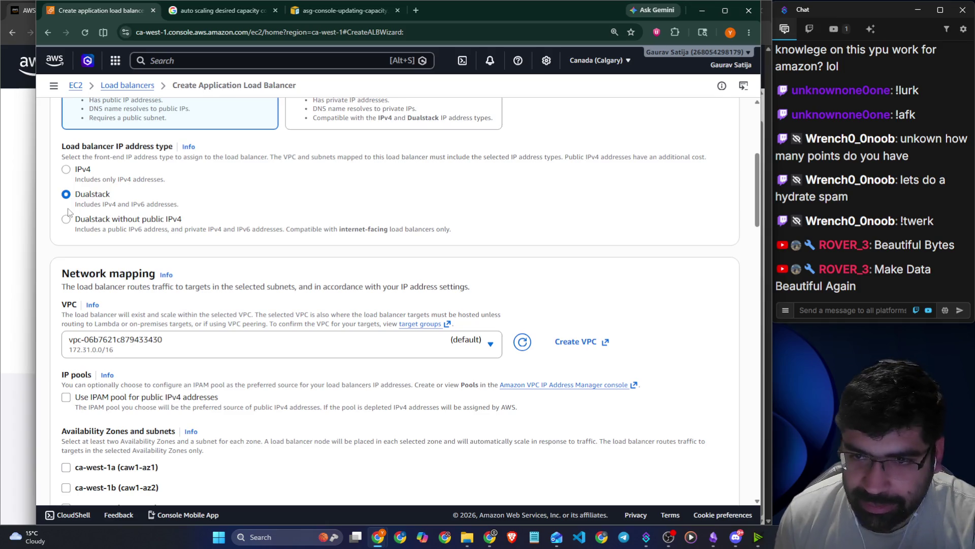
left_click_drag(565, 157, 660, 157)
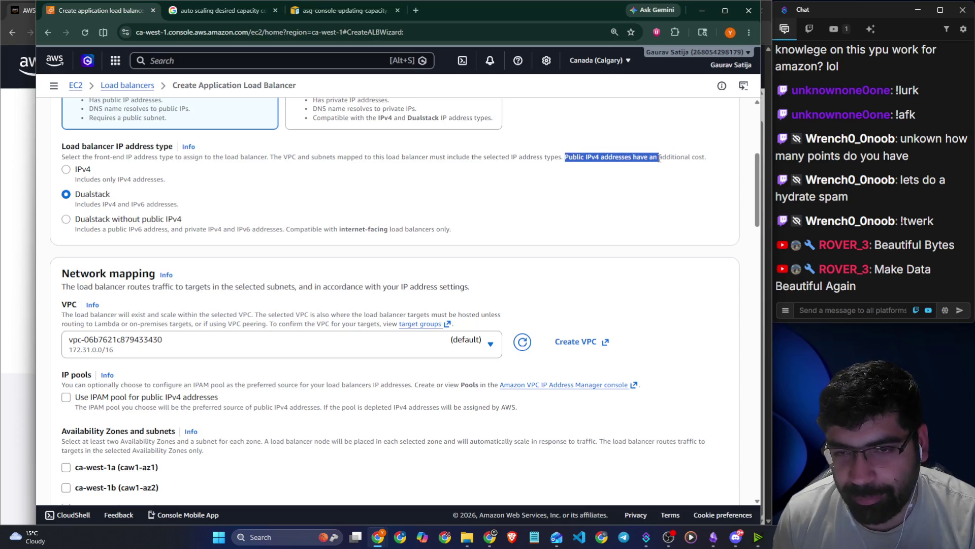
left_click(666, 159)
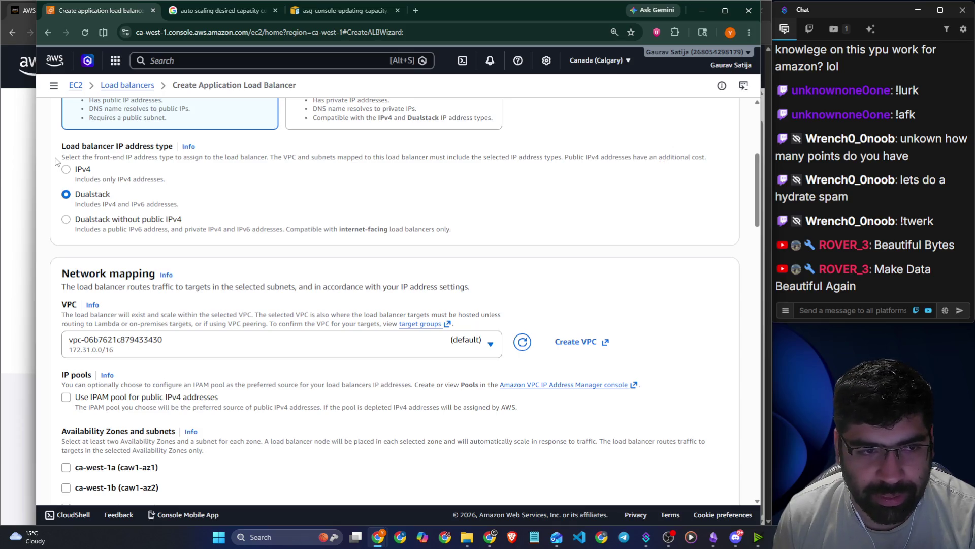
mouse_move(57, 161)
left_mouse_down()
mouse_move(104, 158)
mouse_move(91, 171)
mouse_move(283, 158)
mouse_move(608, 159)
left_mouse_up()
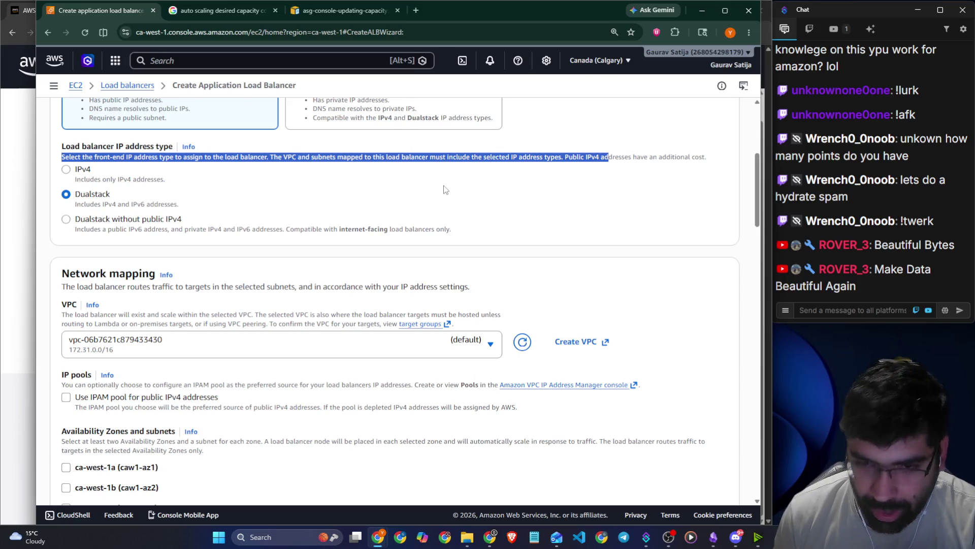
scroll(445, 189, "down", 3)
left_click_drag(61, 123, 159, 122)
left_click(144, 146)
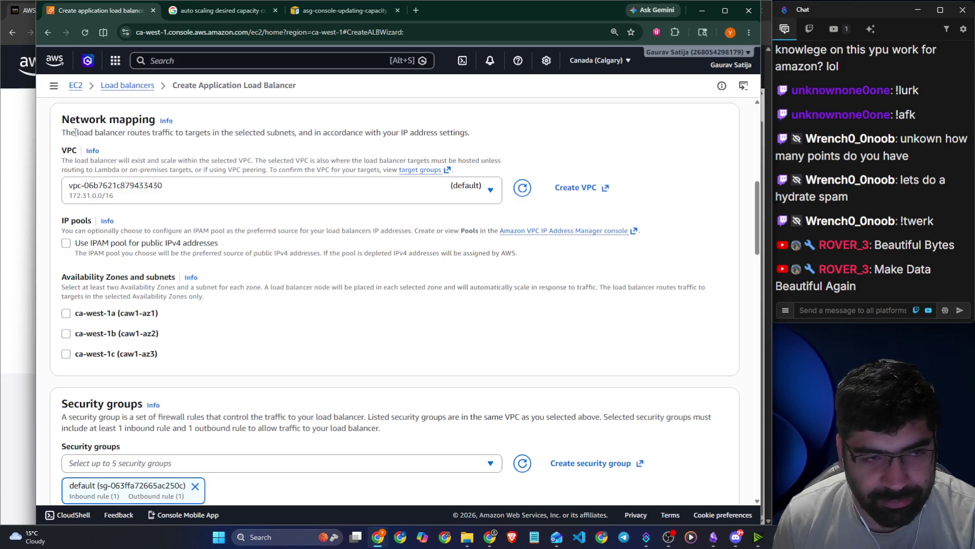
Check the VPC list under Network mapping, keeping the default VPC selected.
mouse_move(79, 133)
left_mouse_down()
mouse_move(203, 133)
mouse_move(253, 146)
mouse_move(284, 133)
left_mouse_up()
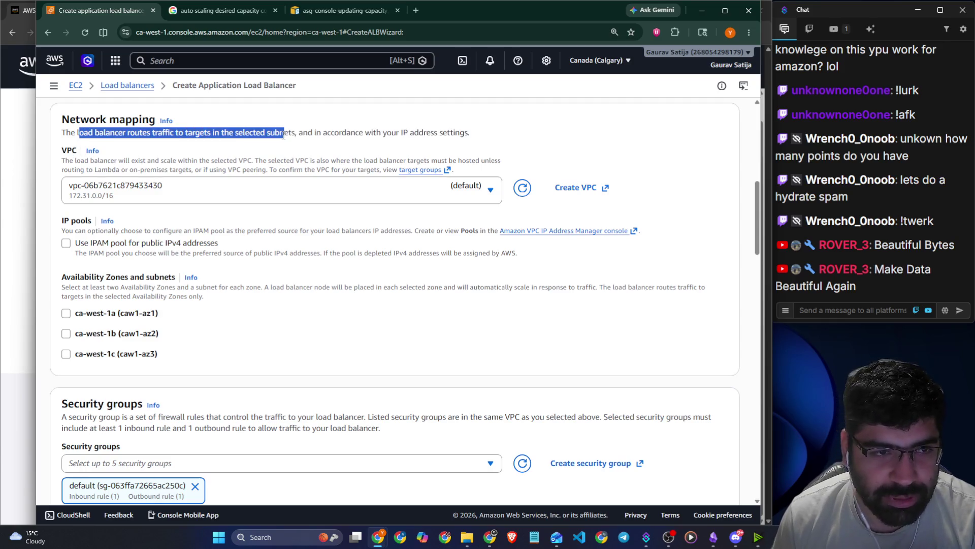
scroll(318, 150, "down", 1)
right_click(316, 150)
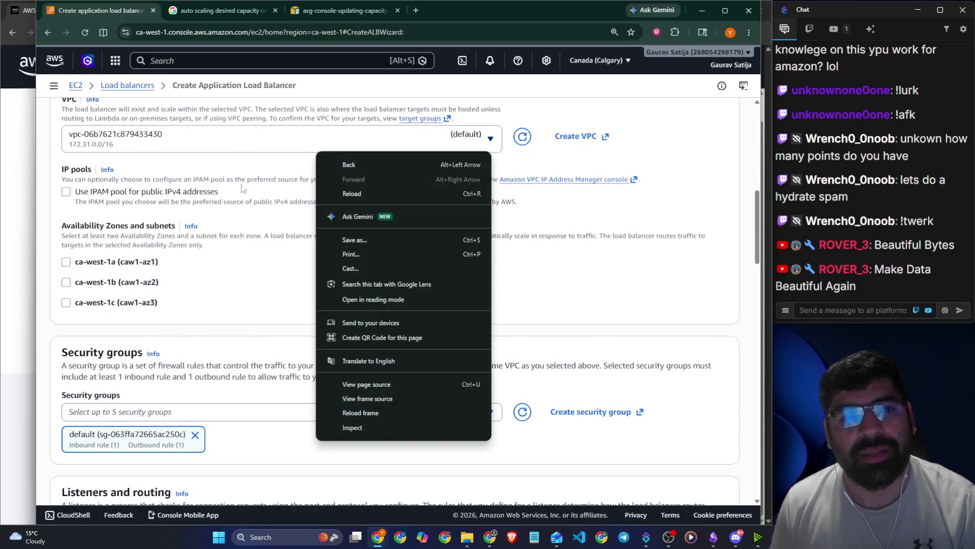
left_click(232, 149)
scroll(120, 195, "up", 2)
left_click(133, 210)
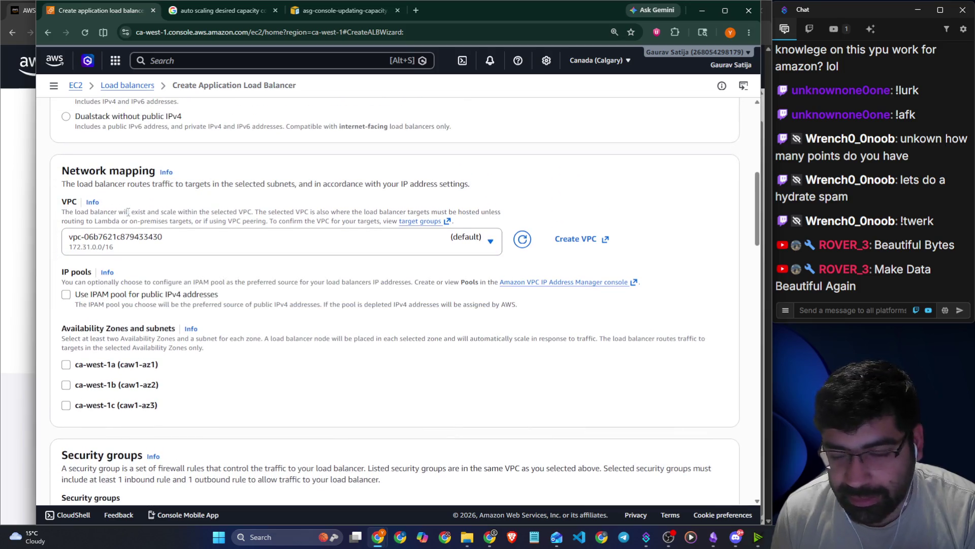
Glance at the auto scaling image search results, then come back to the load balancer form.
scroll(290, 203, "down", 1)
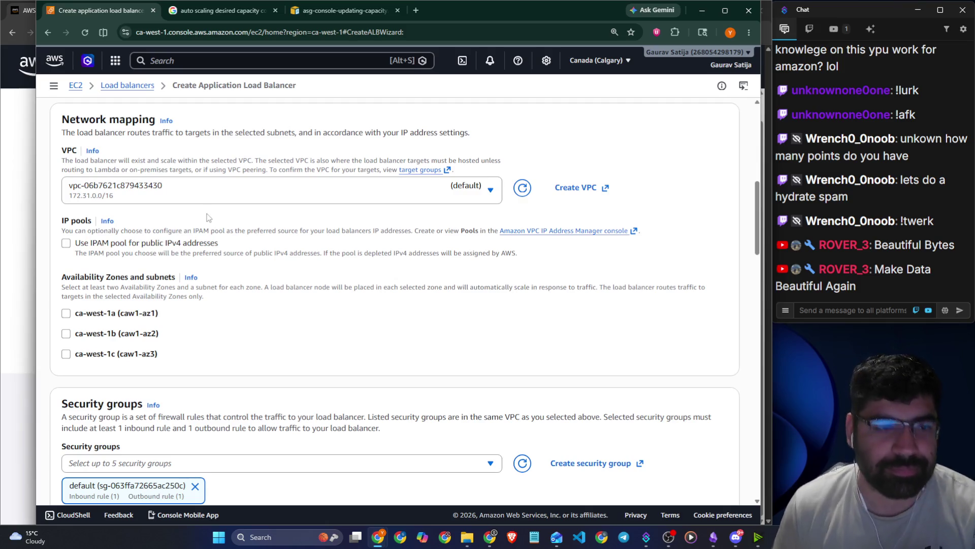
scroll(212, 223, "down", 1)
left_click(214, 11)
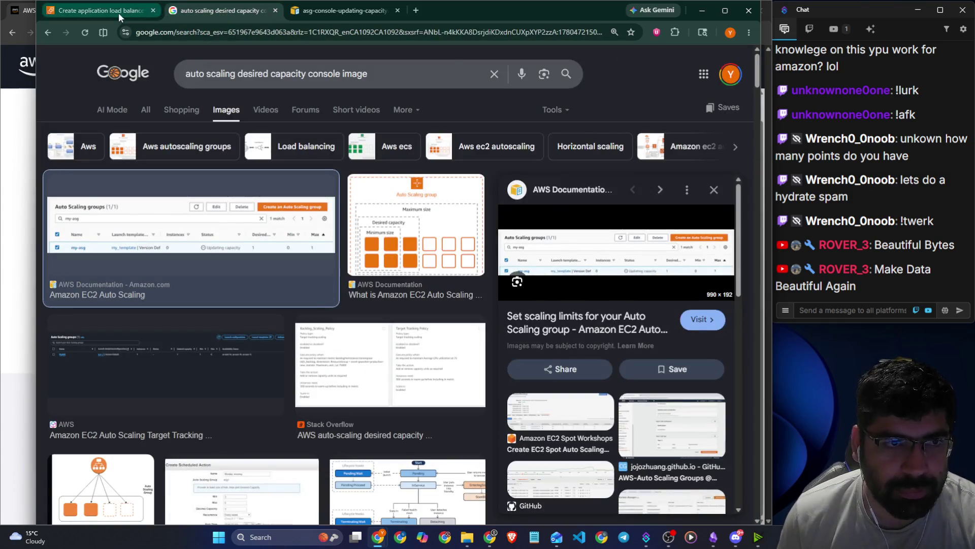
left_click(119, 13)
scroll(241, 194, "down", 2)
scroll(242, 194, "up", 1)
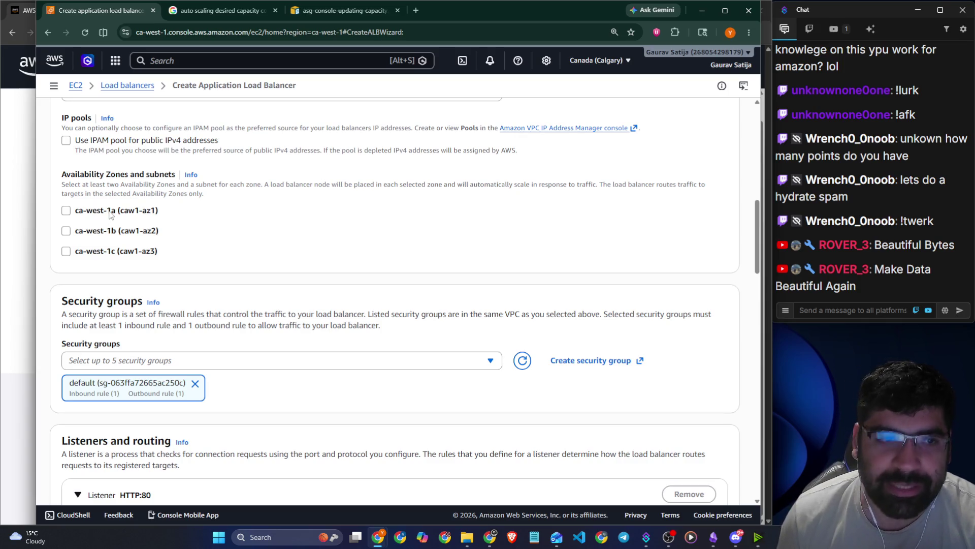
Tick and untick the ca-west-1a, ca-west-1b and ca-west-1c availability zones, leaving none selected.
left_click(109, 214)
left_click(91, 214)
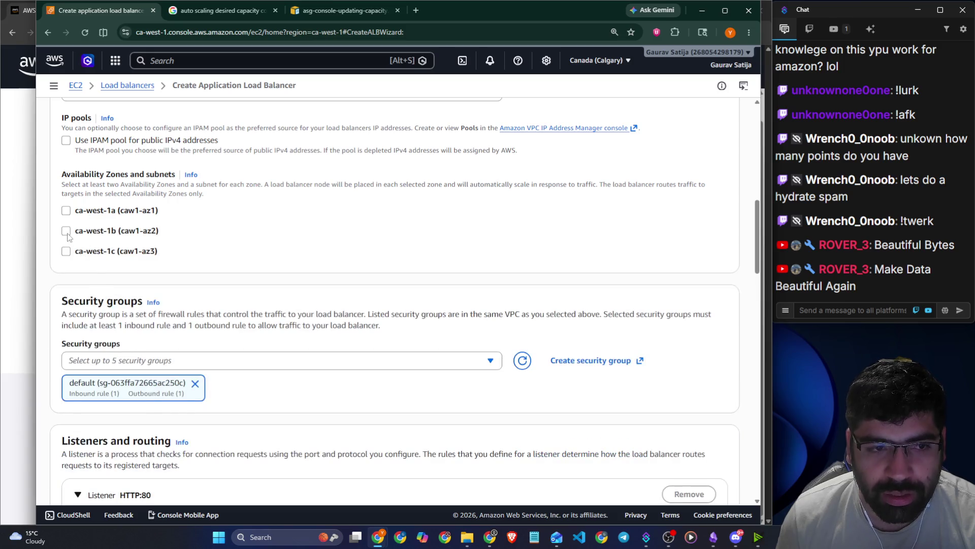
left_click(66, 231)
left_click(66, 333)
left_click(66, 231)
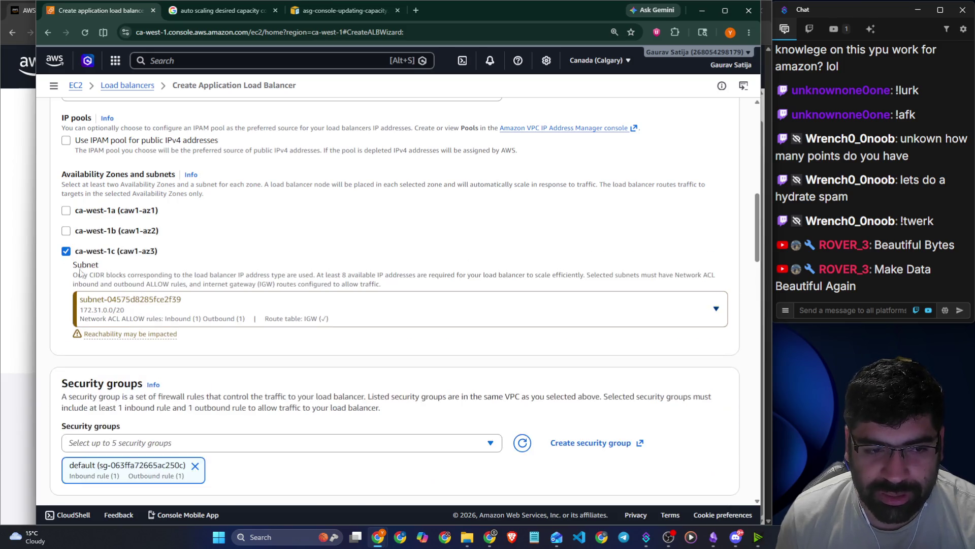
left_click(66, 251)
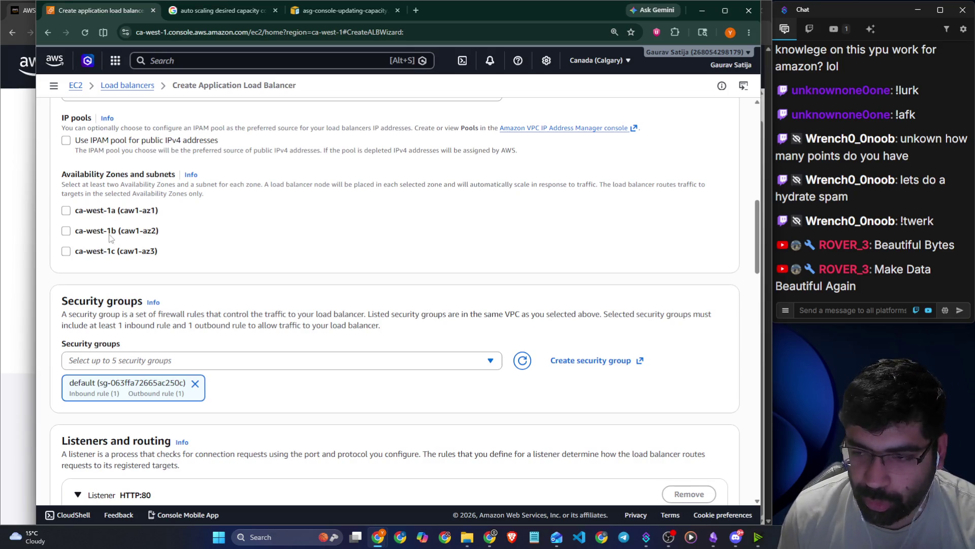
Select ca-west-1b to view its subnet choices, then deselect it again.
scroll(111, 238, "down", 2)
left_click(116, 128)
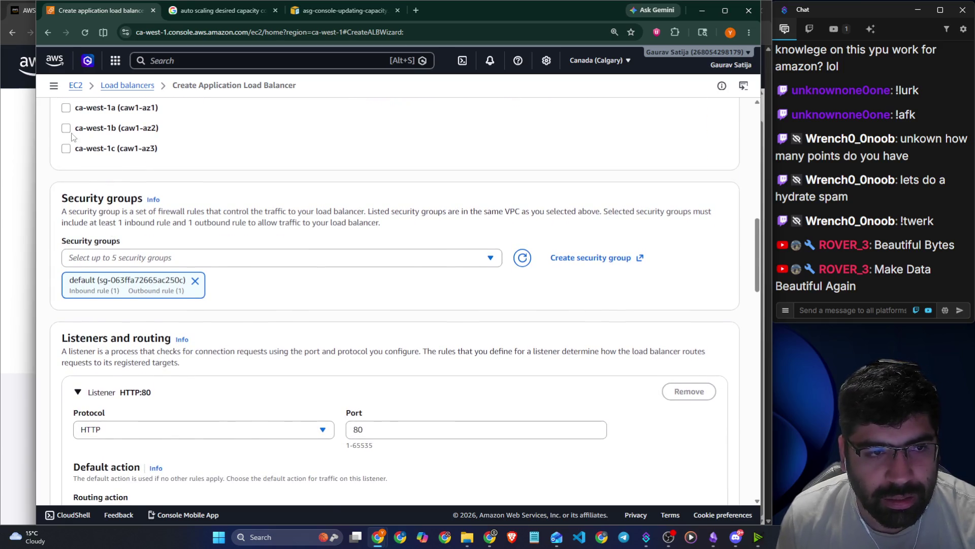
left_click(134, 196)
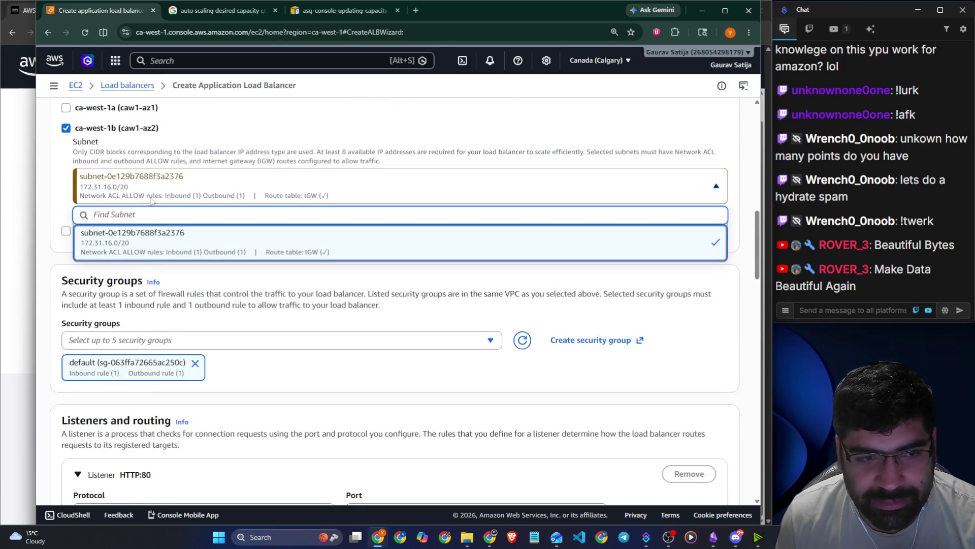
key("Escape")
left_click(88, 131)
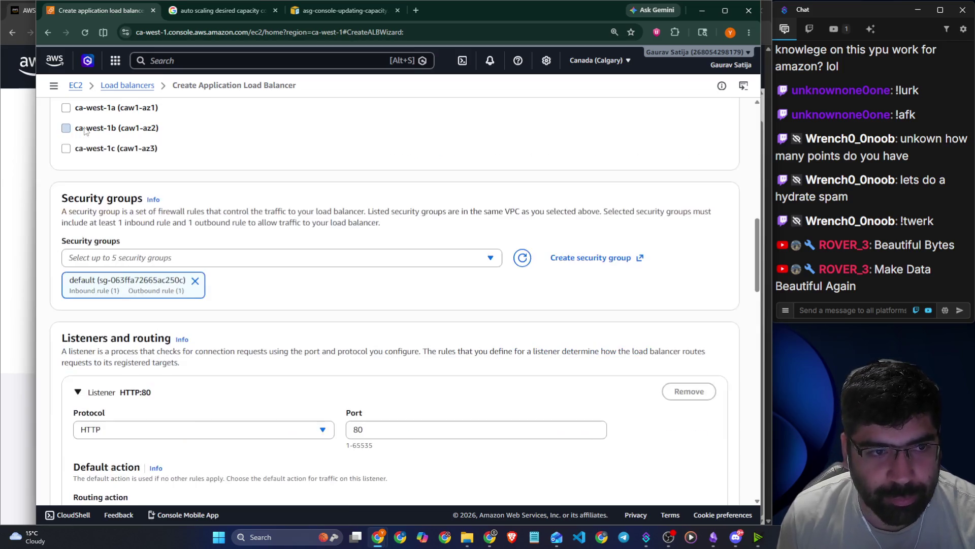
Delete the load balancer and arrows icons from the draw.io diagram.
left_click(248, 10)
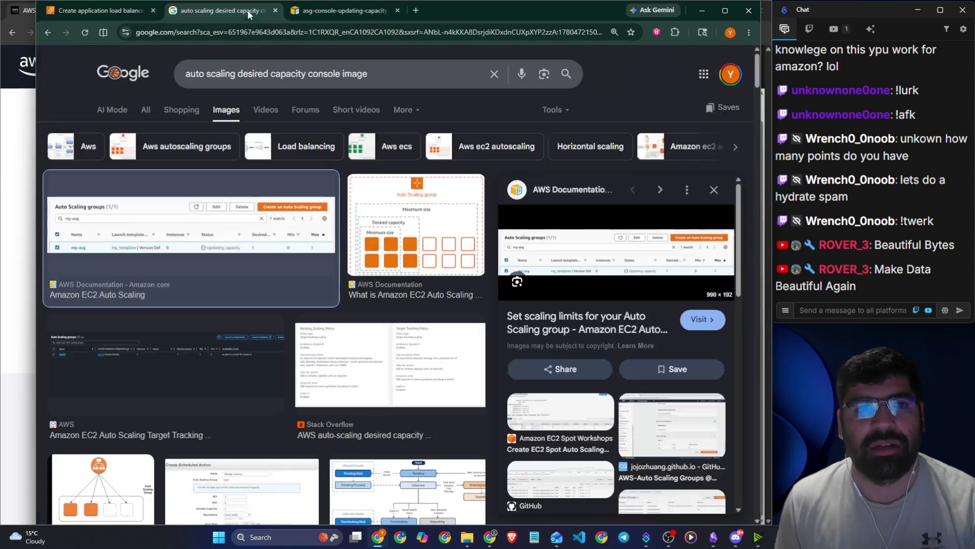
left_click(22, 102)
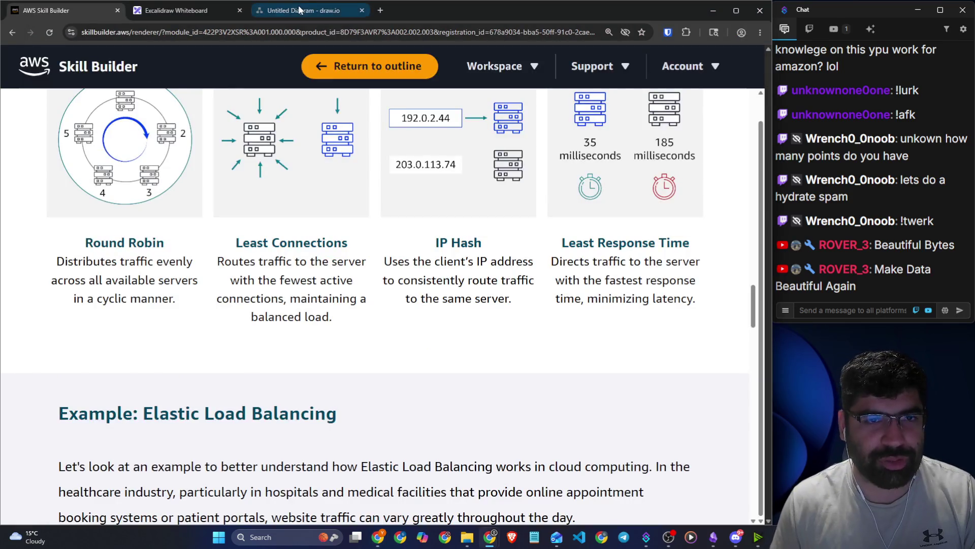
left_click(304, 11)
scroll(356, 187, "down", 3)
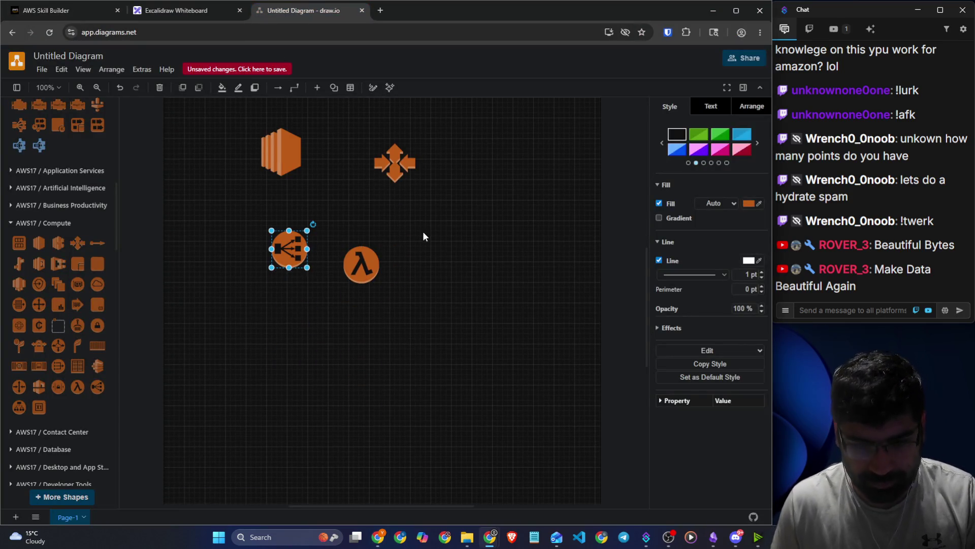
key("Delete")
left_click(361, 264)
left_click(395, 163)
key("Delete")
Draw a large rectangle on blank Excalidraw canvas and move it down-left.
left_click(176, 10)
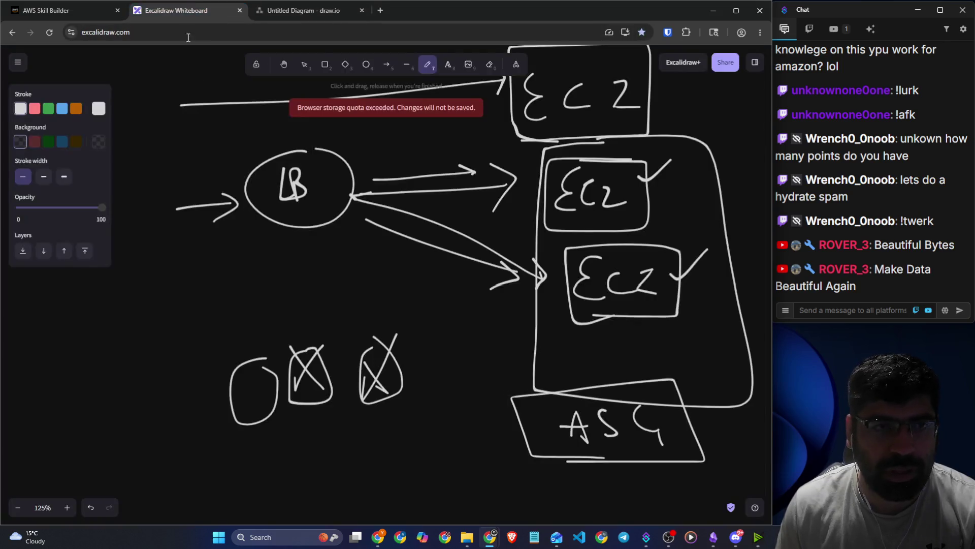
scroll(326, 263, "down", 5)
left_click(325, 65)
mouse_move(188, 173)
left_mouse_down()
mouse_move(483, 503)
mouse_move(376, 388)
mouse_move(446, 447)
mouse_move(395, 399)
left_mouse_up()
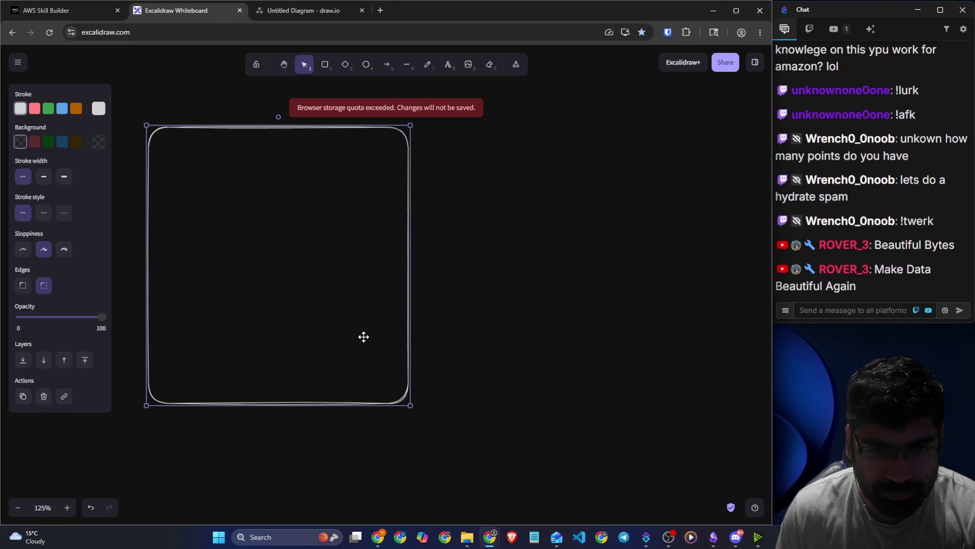
scroll(353, 131, "down", 4, "ctrl")
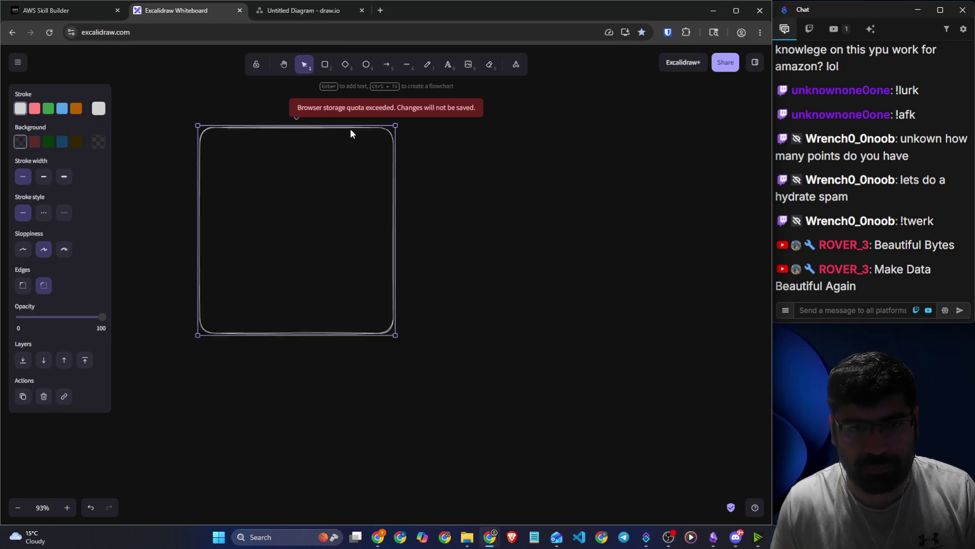
left_click_drag(336, 190, 309, 219)
Draw a second rectangle to the right and resize the left one to match it.
mouse_move(428, 156)
left_mouse_down()
mouse_move(603, 297)
mouse_move(649, 370)
mouse_move(628, 344)
left_mouse_up()
key("shift+Right")
key("shift+Right")
key("shift+Right")
key("shift+Up")
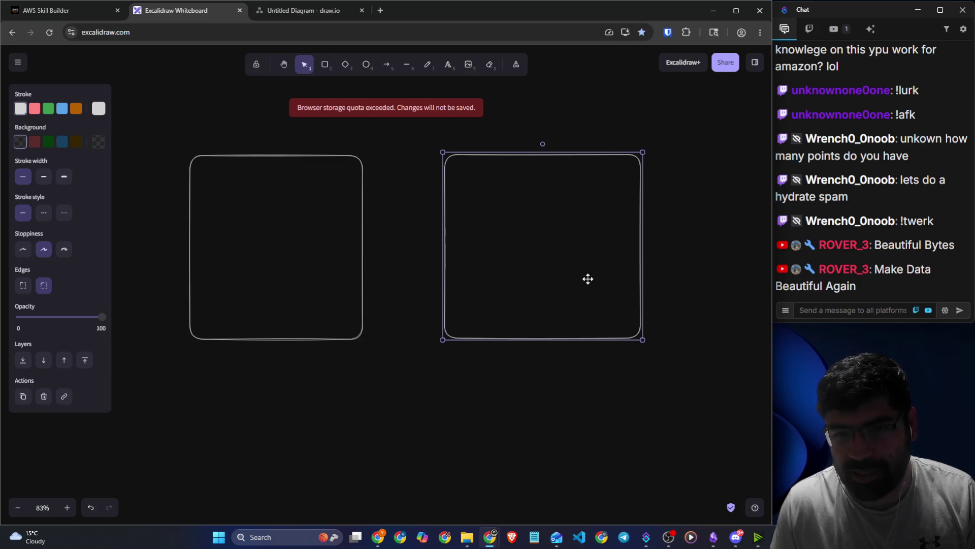
left_click(369, 228)
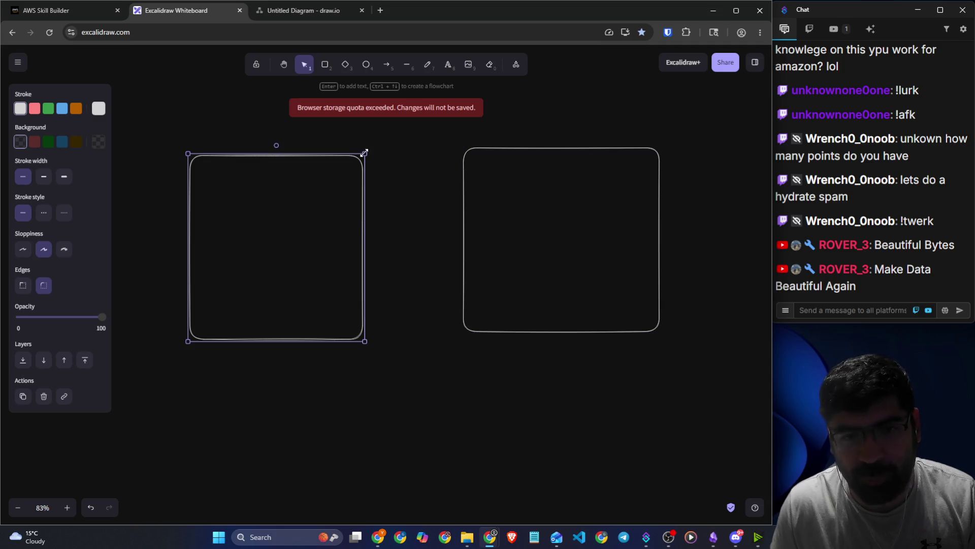
left_click_drag(364, 153, 387, 146)
left_click_drag(331, 216, 318, 211)
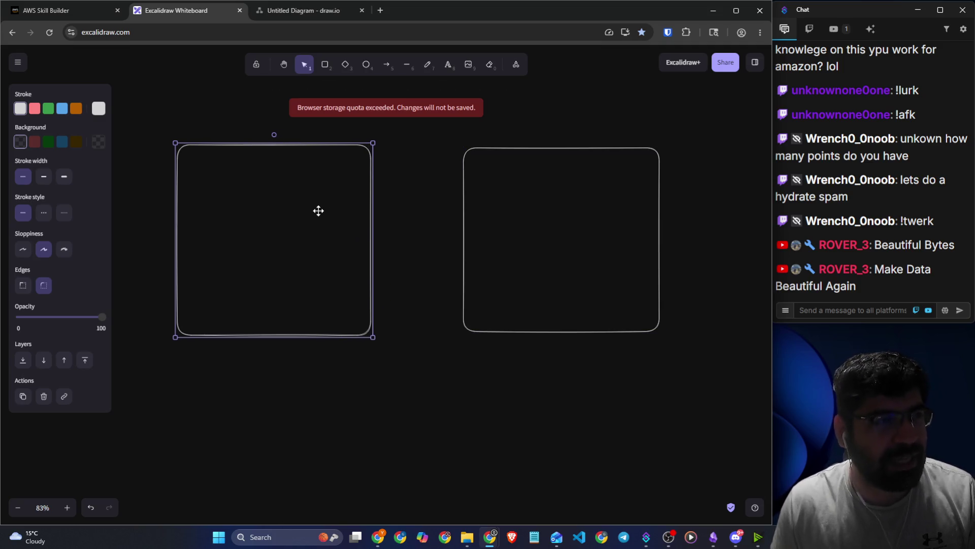
left_click(309, 350)
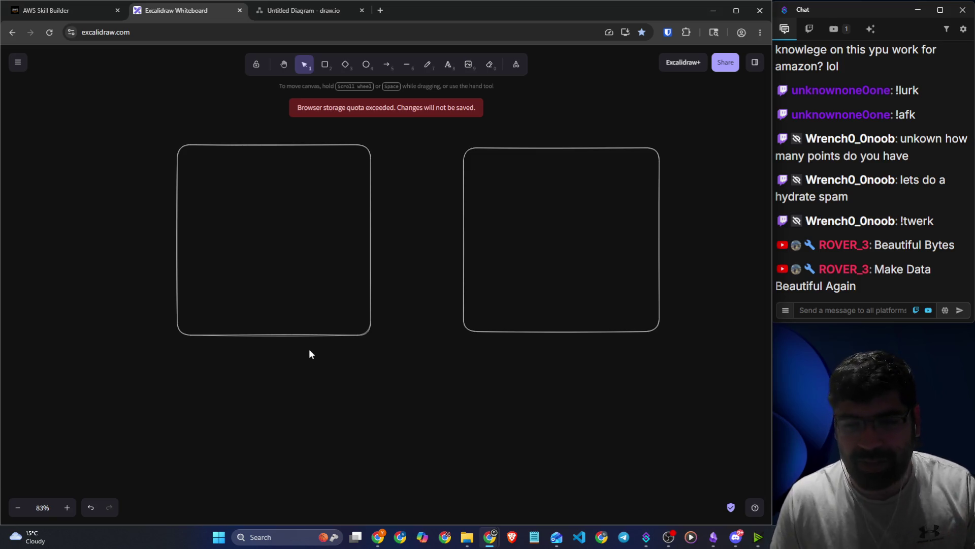
left_click(428, 64)
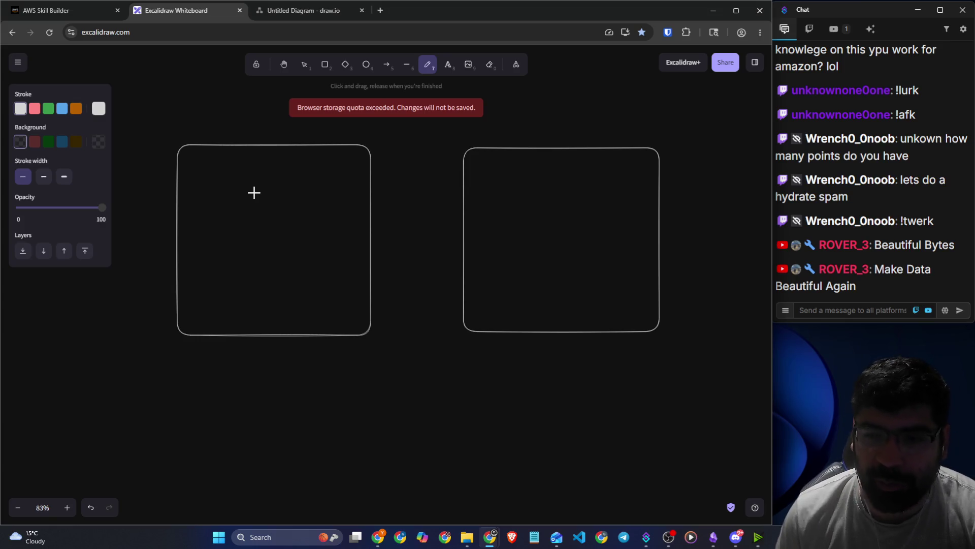
Handwrite the Home G and Home R headings above the two boxes.
scroll(358, 217, "up", 1)
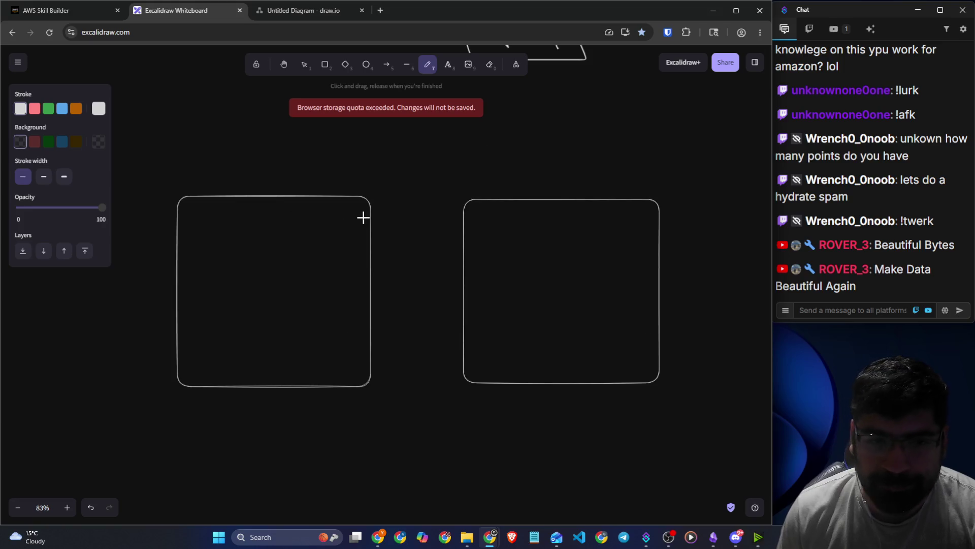
mouse_move(222, 138)
left_mouse_down()
mouse_move(223, 171)
mouse_move(263, 160)
mouse_move(292, 169)
left_mouse_up()
left_click_drag(347, 136, 331, 188)
mouse_move(477, 150)
left_mouse_down()
mouse_move(489, 177)
mouse_move(533, 164)
mouse_move(544, 174)
mouse_move(571, 158)
mouse_move(591, 171)
left_mouse_up()
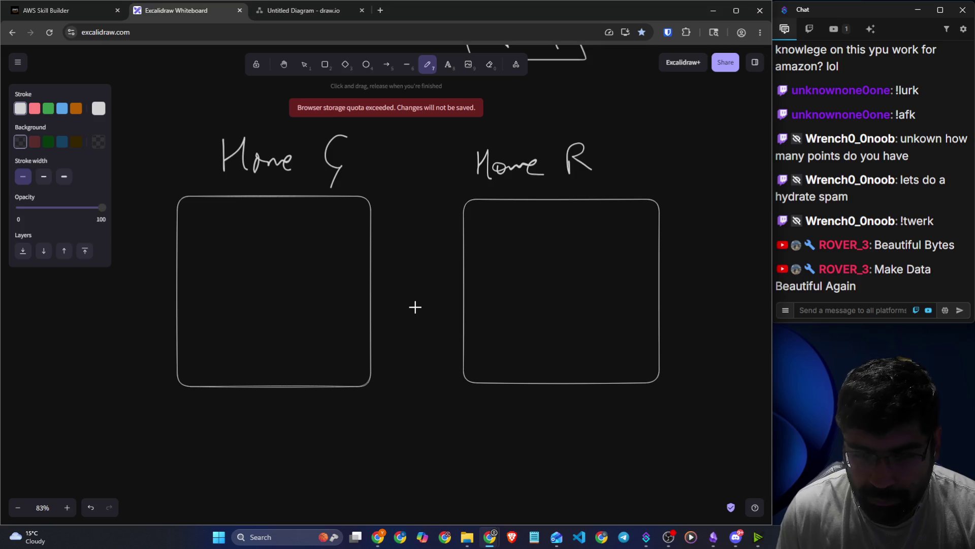
scroll(206, 257, "down", 1)
scroll(256, 194, "up", 1)
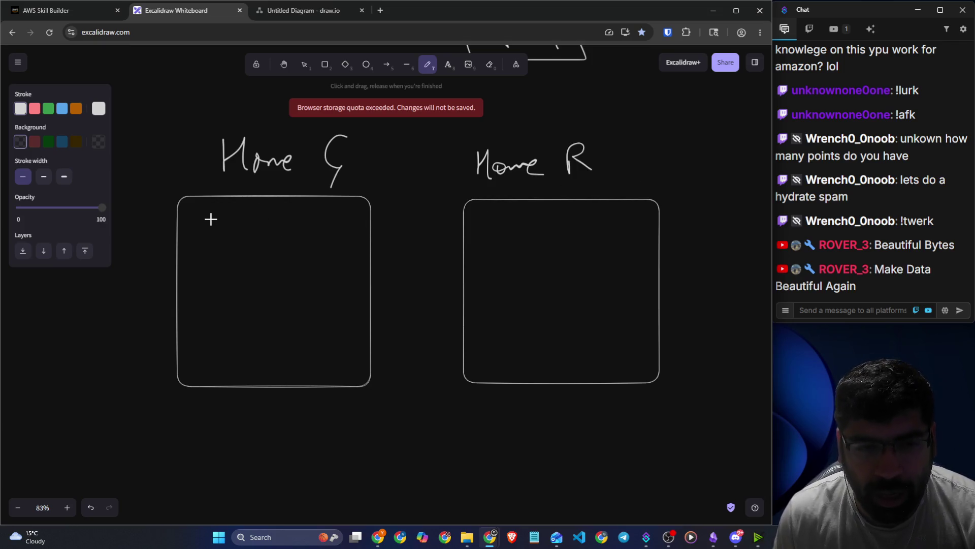
Draw a circled R router in Home G with arrows fanning out, labelling one Thermostat.
mouse_move(212, 218)
left_mouse_down()
mouse_move(227, 238)
mouse_move(299, 235)
left_mouse_up()
mouse_move(234, 250)
left_mouse_down()
mouse_move(261, 276)
mouse_move(226, 298)
mouse_move(238, 288)
left_mouse_up()
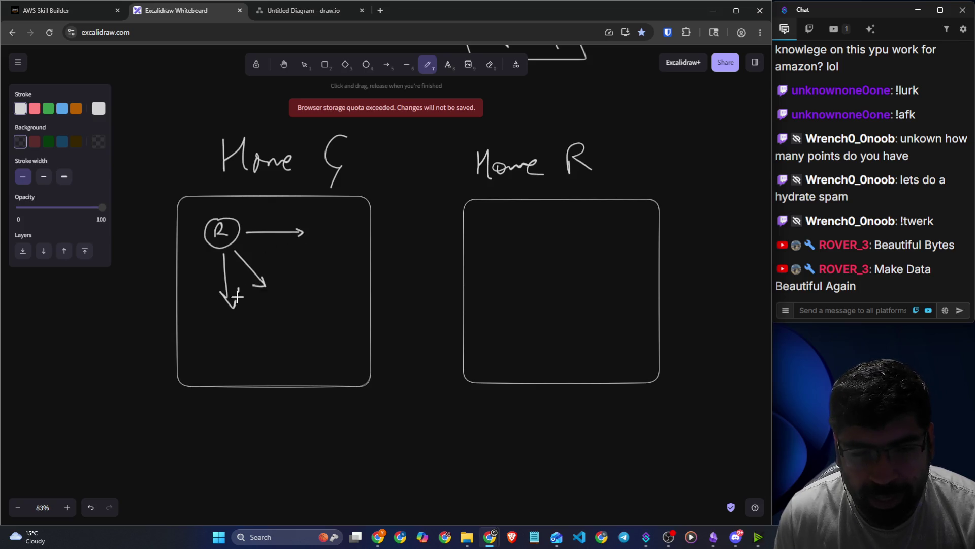
mouse_move(216, 348)
left_mouse_down()
mouse_move(225, 334)
mouse_move(250, 334)
left_mouse_up()
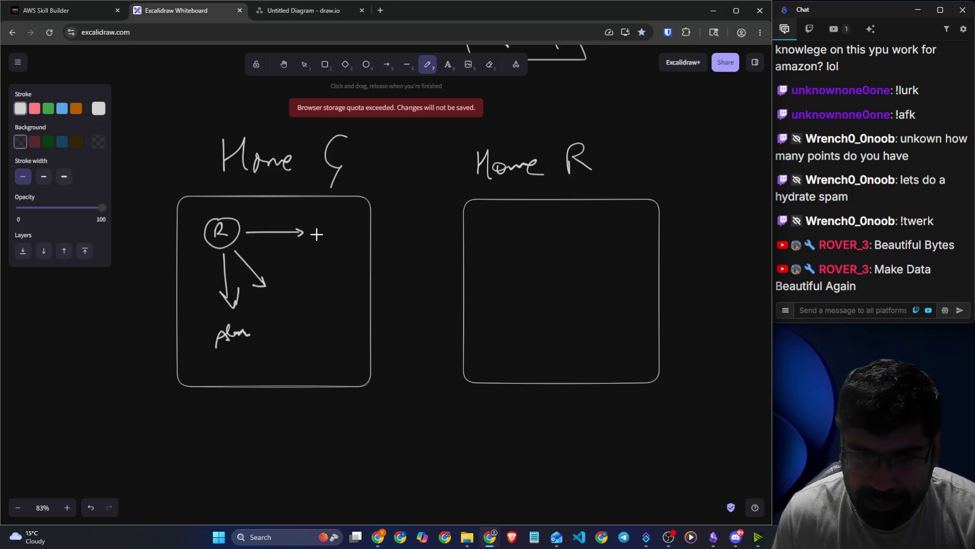
mouse_move(322, 245)
left_mouse_down()
mouse_move(389, 229)
mouse_move(404, 210)
mouse_move(412, 218)
left_mouse_up()
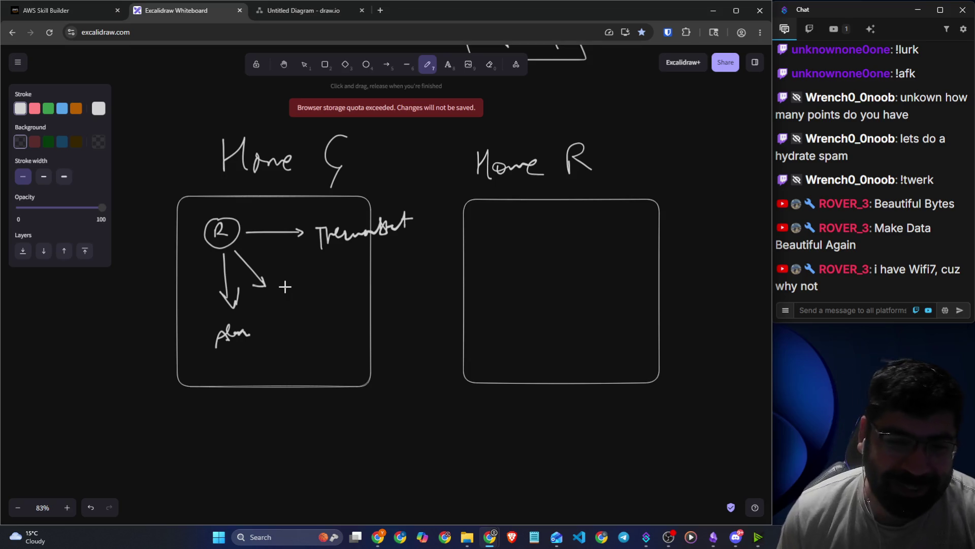
Write and underline the TV/Speaker and Alm labels in Home G, and circle Home R's router.
mouse_move(285, 288)
left_mouse_down()
mouse_move(300, 286)
mouse_move(298, 301)
mouse_move(314, 280)
mouse_move(319, 301)
mouse_move(336, 294)
mouse_move(331, 303)
left_mouse_up()
left_click_drag(340, 285, 399, 291)
left_click_drag(210, 354, 286, 338)
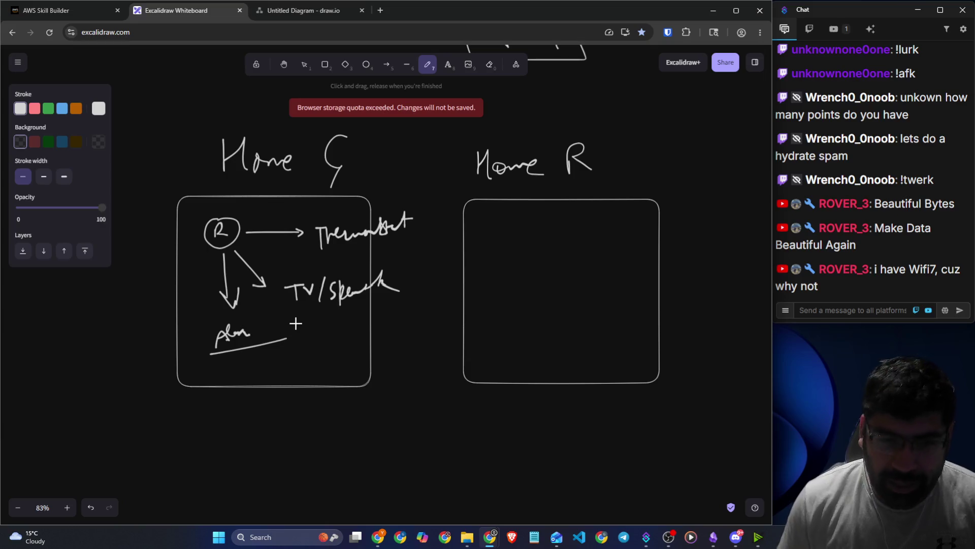
left_click_drag(300, 307, 360, 307)
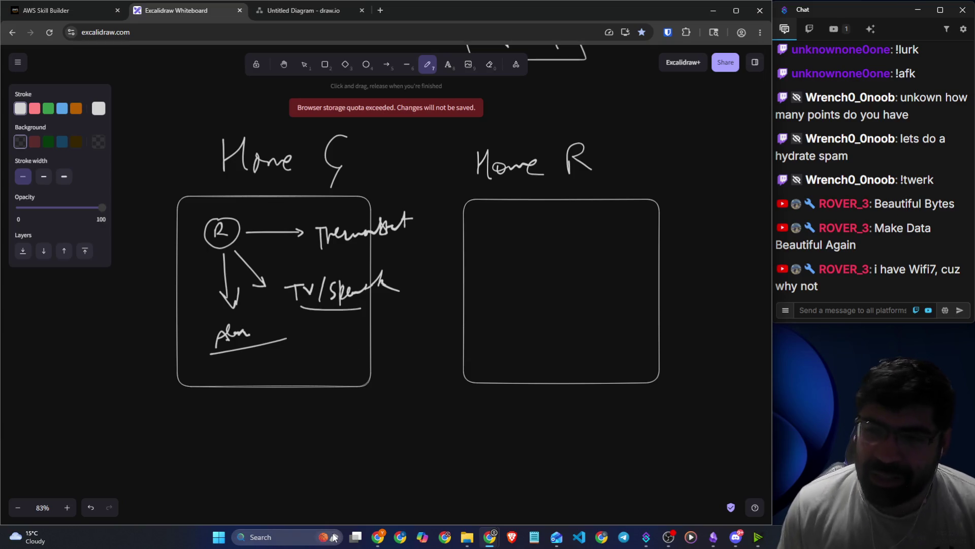
mouse_move(495, 218)
left_mouse_down()
mouse_move(504, 237)
mouse_move(493, 224)
left_mouse_up()
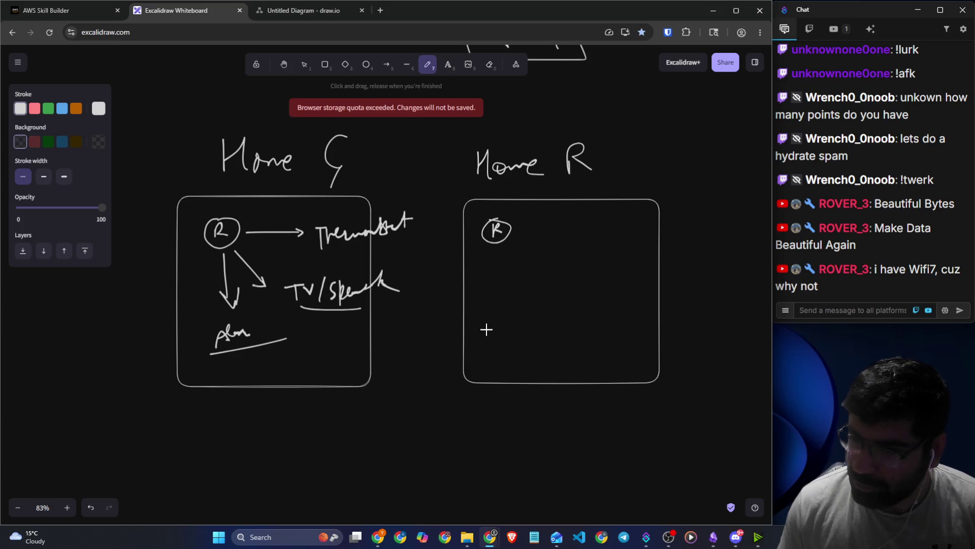
Draw arrows from Home R's router and write its TV/Speaker label.
mouse_move(509, 200)
left_mouse_down()
mouse_move(517, 220)
mouse_move(497, 202)
left_mouse_up()
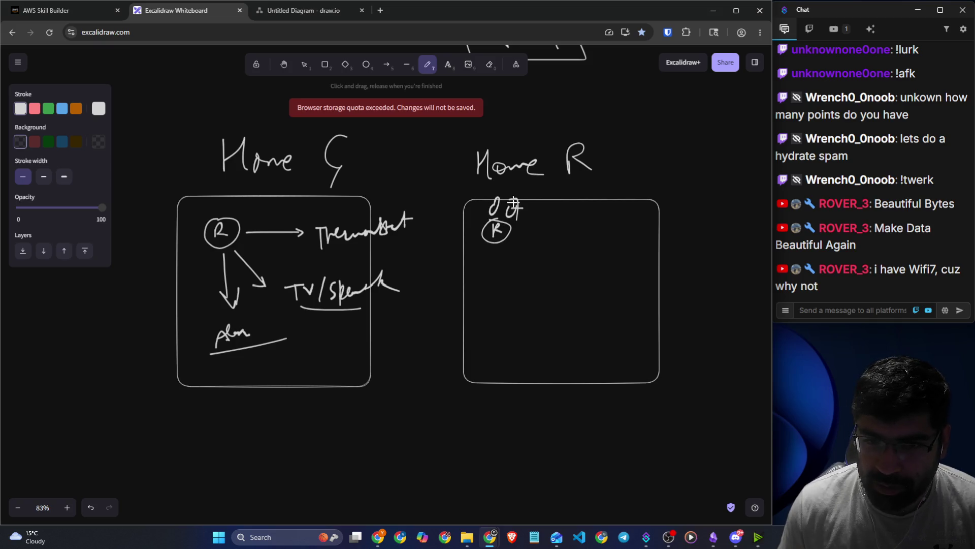
left_click_drag(500, 243, 567, 246)
mouse_move(559, 241)
left_mouse_down()
mouse_move(560, 251)
mouse_move(603, 235)
mouse_move(588, 250)
mouse_move(612, 233)
mouse_move(608, 264)
mouse_move(652, 249)
left_mouse_up()
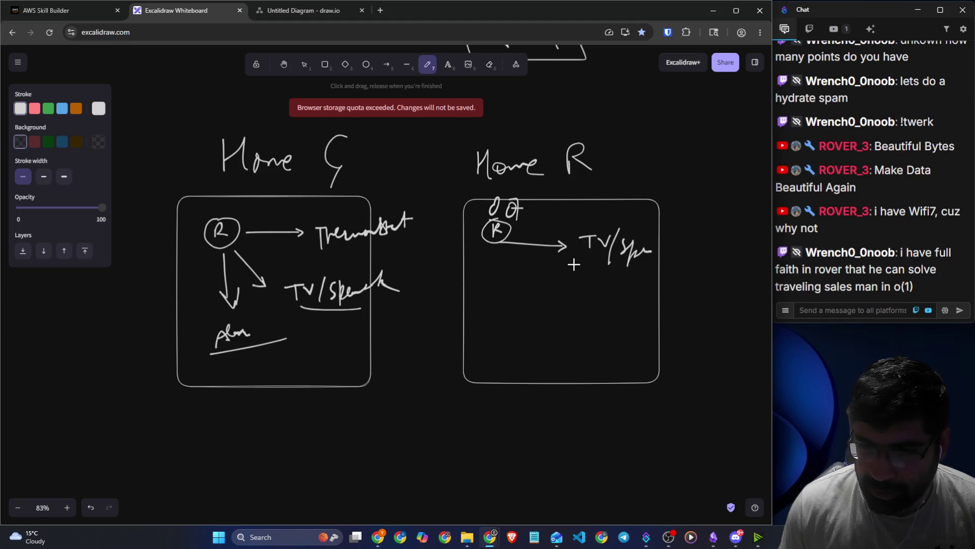
mouse_move(501, 244)
left_mouse_down()
mouse_move(564, 318)
mouse_move(591, 305)
mouse_move(486, 297)
mouse_move(482, 320)
mouse_move(515, 319)
left_mouse_up()
left_click_drag(483, 287, 500, 288)
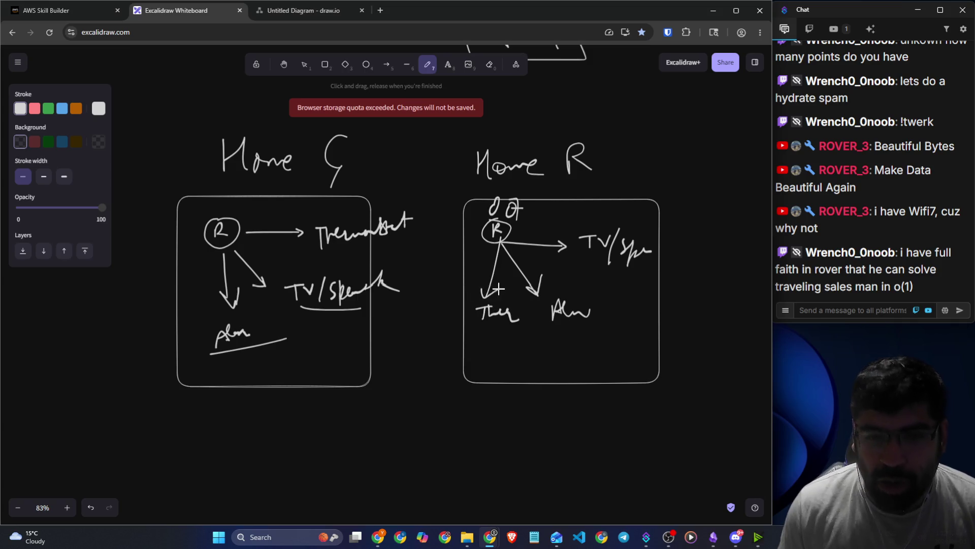
Switch the stroke colour to green and draw arrows toward Home G's router and Alm.
left_click(48, 108)
left_click_drag(185, 169, 210, 206)
mouse_move(162, 358)
left_mouse_down()
mouse_move(202, 352)
mouse_move(194, 370)
left_mouse_up()
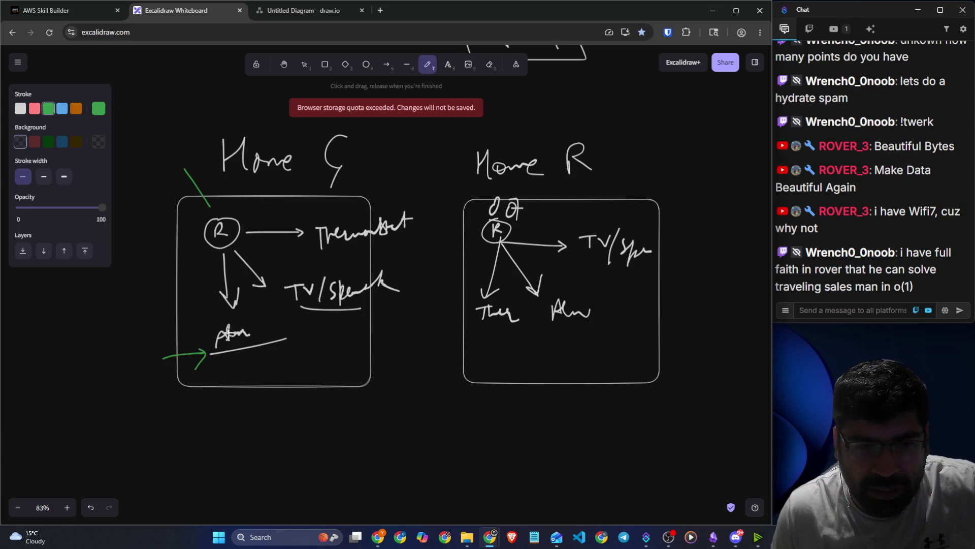
Circle TV/Speaker in Home G, draw a cross beside Home R, and circle Home R's Alm.
mouse_move(296, 308)
left_mouse_down()
mouse_move(402, 269)
mouse_move(322, 312)
left_mouse_up()
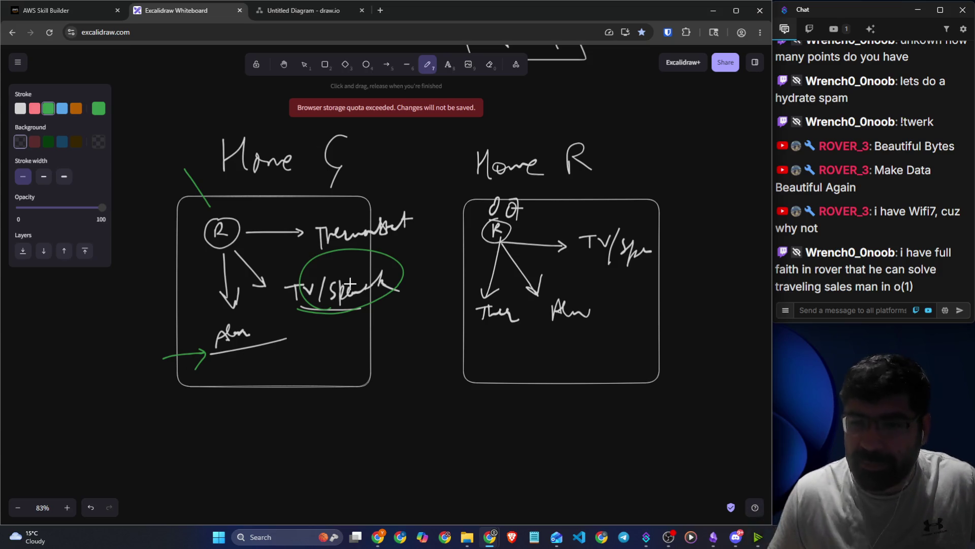
left_click_drag(699, 236, 669, 264)
left_click_drag(676, 243, 702, 263)
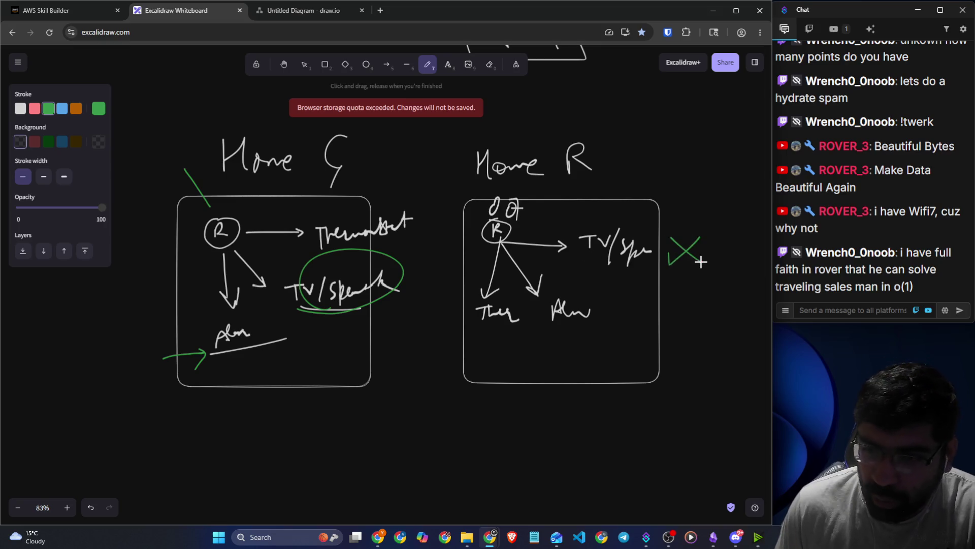
mouse_move(551, 330)
left_mouse_down()
mouse_move(610, 302)
mouse_move(579, 342)
left_mouse_up()
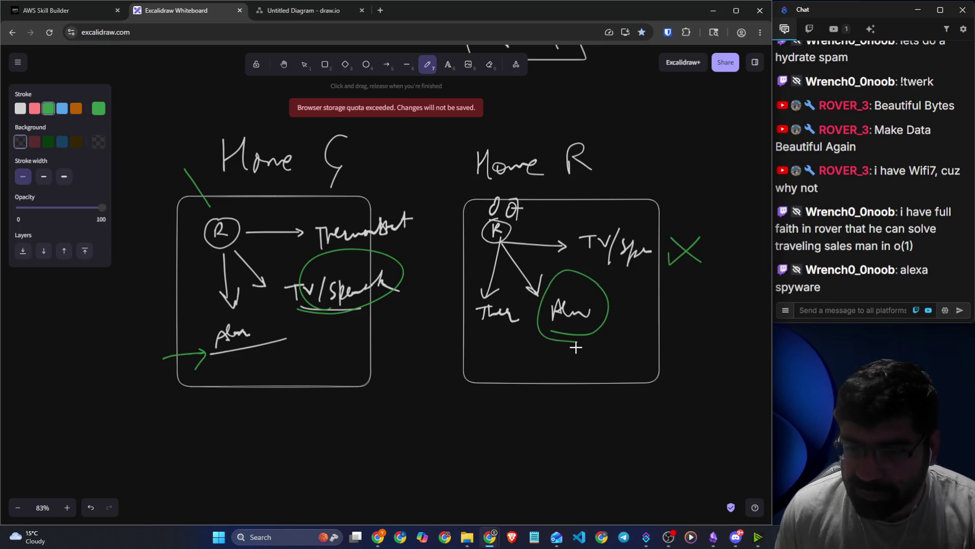
left_click_drag(365, 249, 331, 289)
Cross out TV/Speaker and Thermostat in Home G, then erase Thermostat and its cross.
left_click_drag(328, 251, 374, 297)
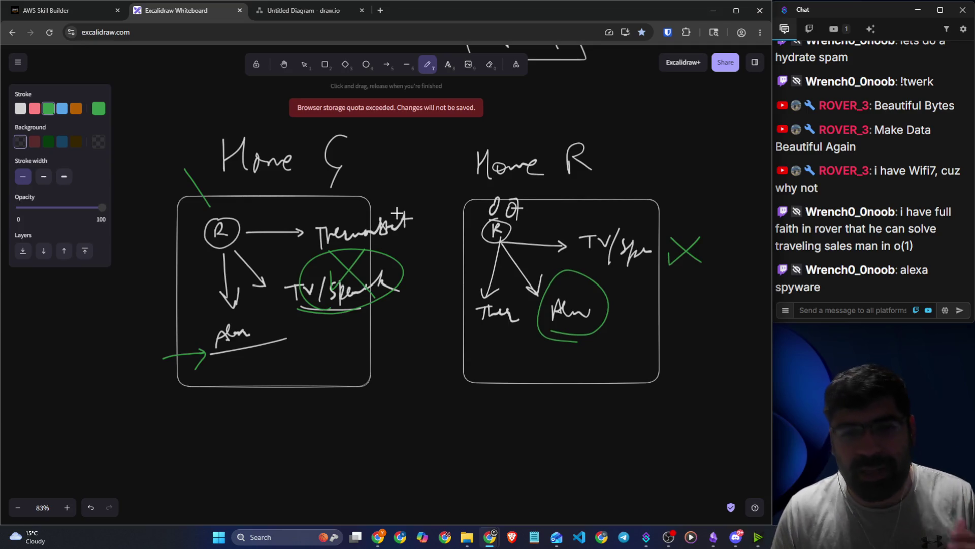
mouse_move(345, 215)
left_mouse_down()
mouse_move(371, 243)
mouse_move(346, 244)
left_mouse_up()
mouse_move(347, 304)
left_mouse_down()
mouse_move(363, 273)
mouse_move(356, 305)
left_mouse_up()
left_click(490, 64)
mouse_move(331, 242)
left_mouse_down()
mouse_move(366, 229)
mouse_move(355, 260)
mouse_move(300, 290)
mouse_move(290, 318)
mouse_move(214, 351)
mouse_move(242, 333)
mouse_move(218, 336)
left_mouse_up()
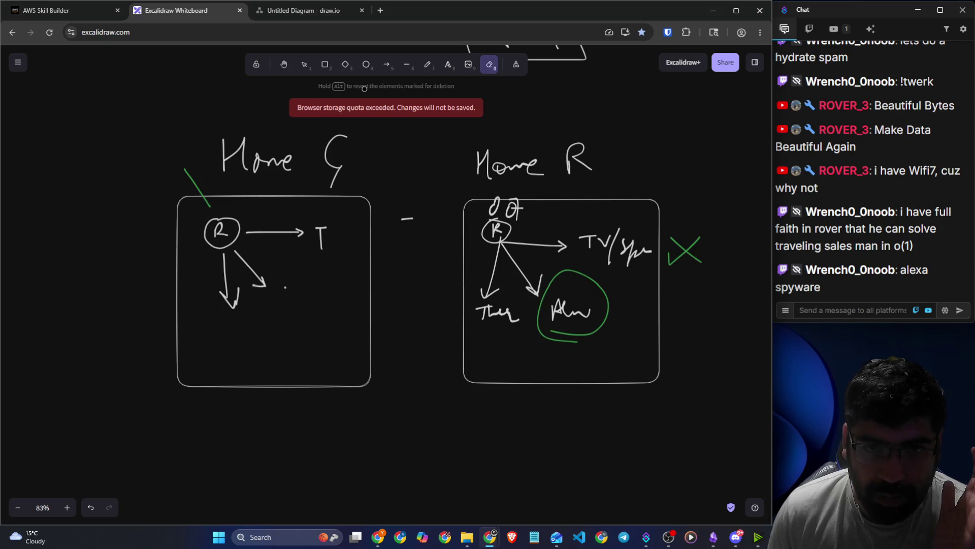
Erase Home G's remaining device labels and green marks.
left_click(427, 64)
mouse_move(326, 228)
left_mouse_down()
mouse_move(330, 255)
mouse_move(362, 255)
left_mouse_up()
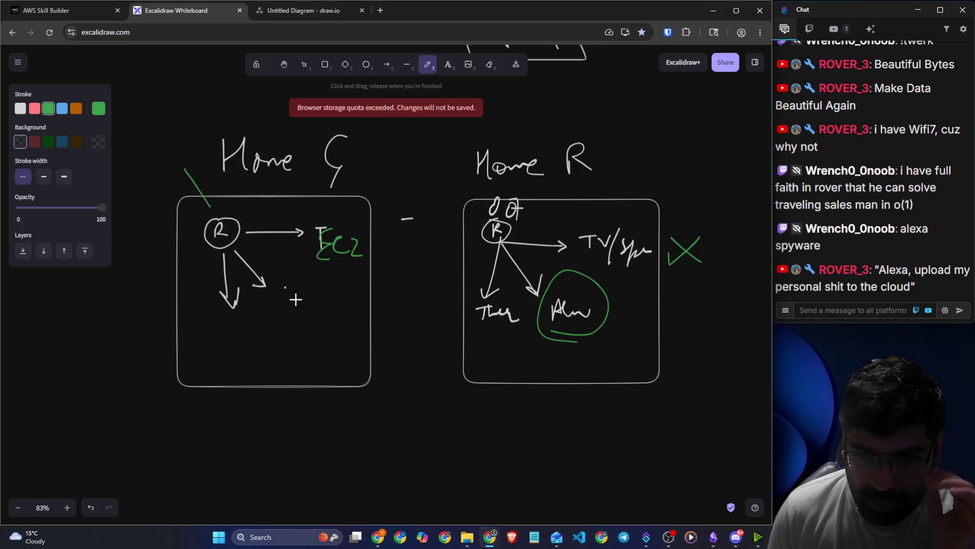
key("ctrl+z")
key("ctrl+z")
key("ctrl+z")
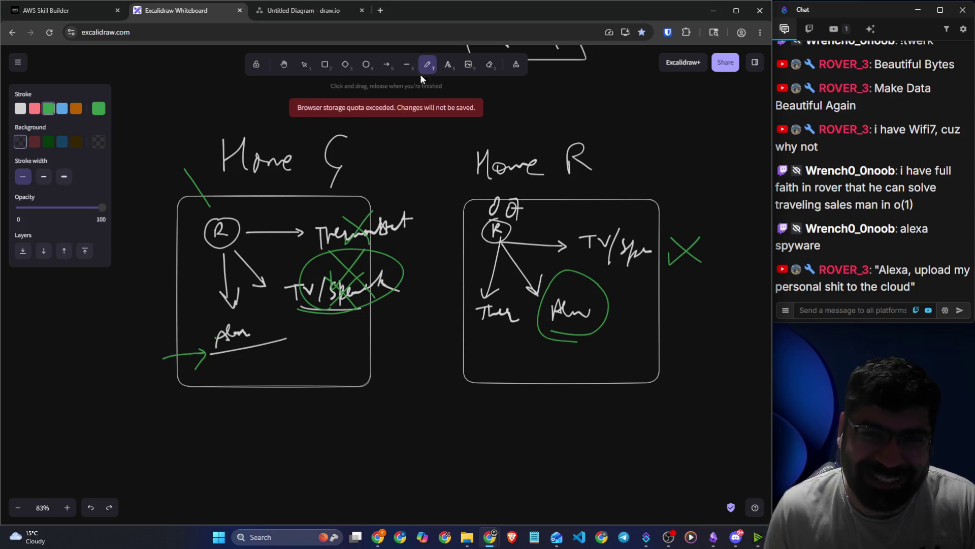
left_click(490, 64)
mouse_move(326, 233)
left_mouse_down()
mouse_move(356, 228)
mouse_move(366, 284)
mouse_move(335, 305)
mouse_move(308, 292)
mouse_move(325, 287)
mouse_move(183, 359)
mouse_move(302, 269)
mouse_move(284, 289)
left_mouse_up()
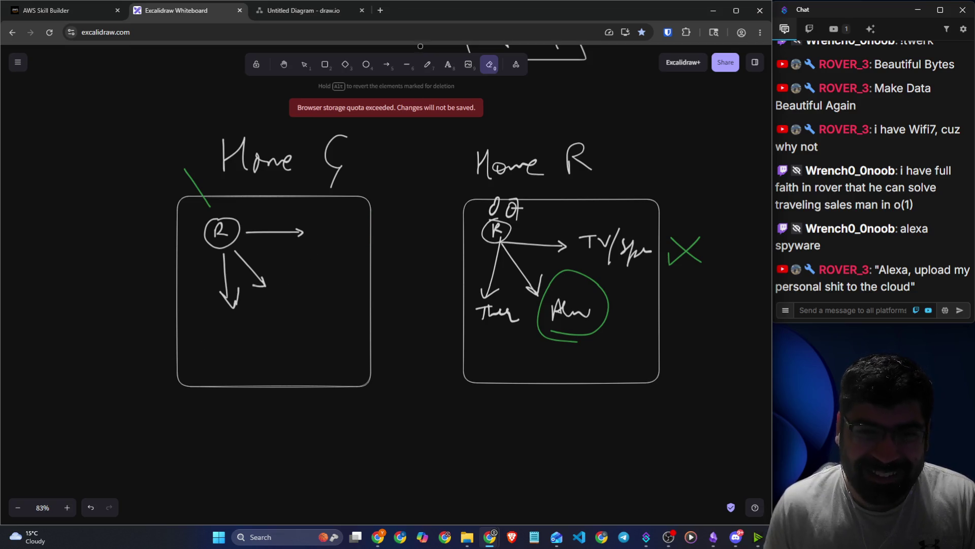
left_click(428, 65)
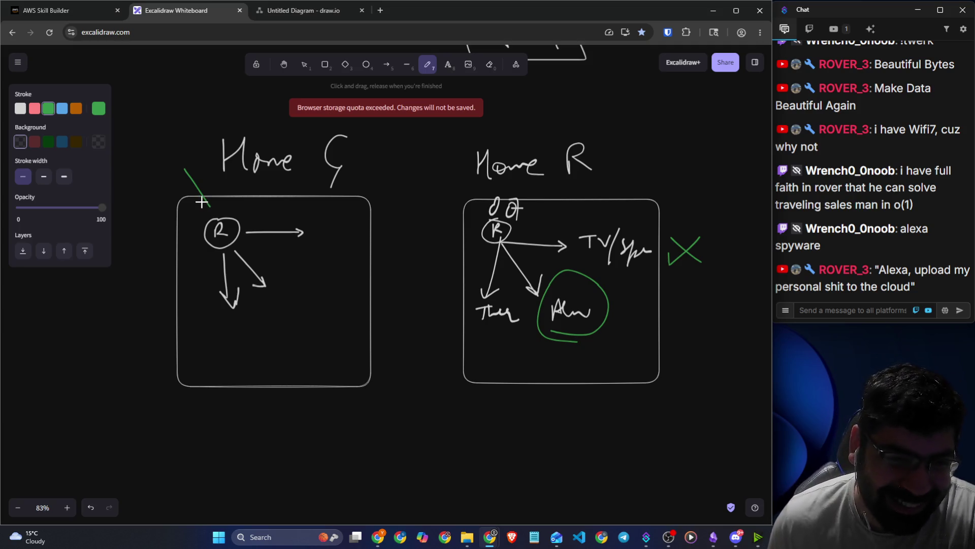
In green, add a check mark, Cloud and LB notes, and EC2 labels on Home G's arrows and Home R's Alm.
left_click_drag(201, 202, 214, 194)
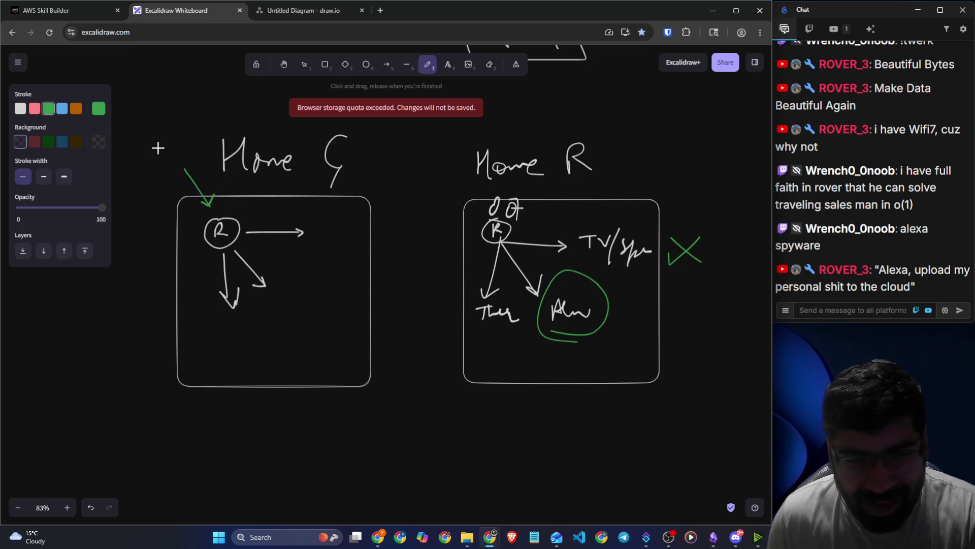
mouse_move(147, 136)
left_mouse_down()
mouse_move(136, 170)
mouse_move(167, 170)
mouse_move(199, 136)
left_mouse_up()
mouse_move(130, 89)
left_mouse_down()
mouse_move(160, 84)
mouse_move(154, 104)
mouse_move(173, 96)
mouse_move(187, 110)
left_mouse_up()
mouse_move(219, 233)
left_mouse_down()
mouse_move(138, 297)
mouse_move(140, 284)
mouse_move(135, 299)
mouse_move(142, 285)
mouse_move(150, 295)
left_mouse_up()
mouse_move(323, 228)
left_mouse_down()
mouse_move(325, 267)
mouse_move(357, 256)
left_mouse_up()
mouse_move(293, 290)
left_mouse_down()
mouse_move(293, 309)
mouse_move(337, 306)
left_mouse_up()
mouse_move(233, 319)
left_mouse_down()
mouse_move(216, 330)
mouse_move(234, 347)
mouse_move(285, 338)
left_mouse_up()
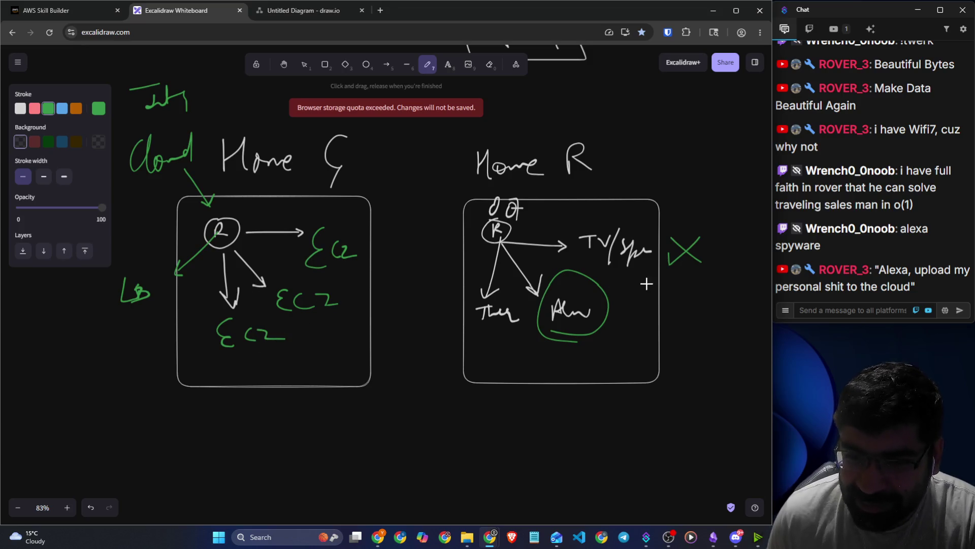
mouse_move(611, 344)
left_mouse_down()
mouse_move(607, 379)
mouse_move(663, 374)
left_mouse_up()
Go back to the Create Application Load Balancer wizard.
left_click(57, 17)
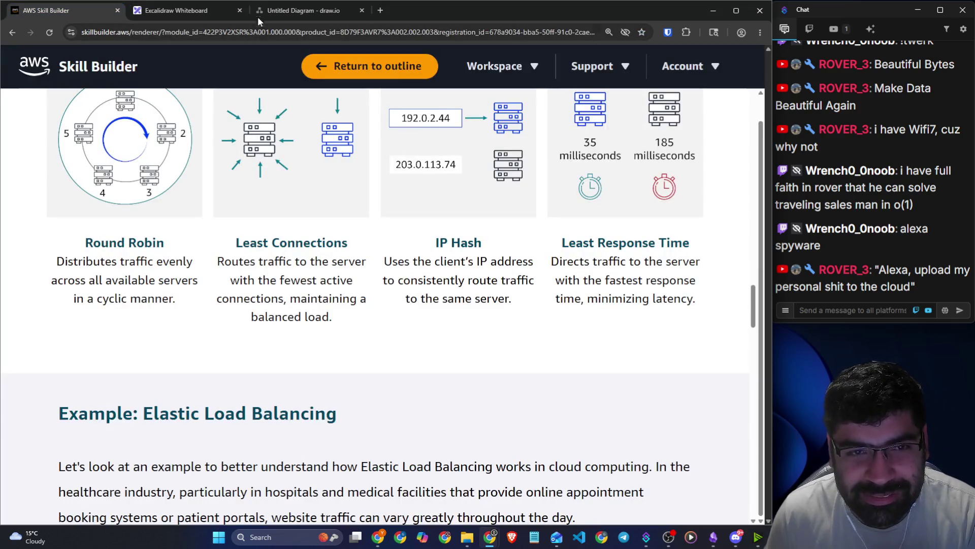
key("alt+Tab")
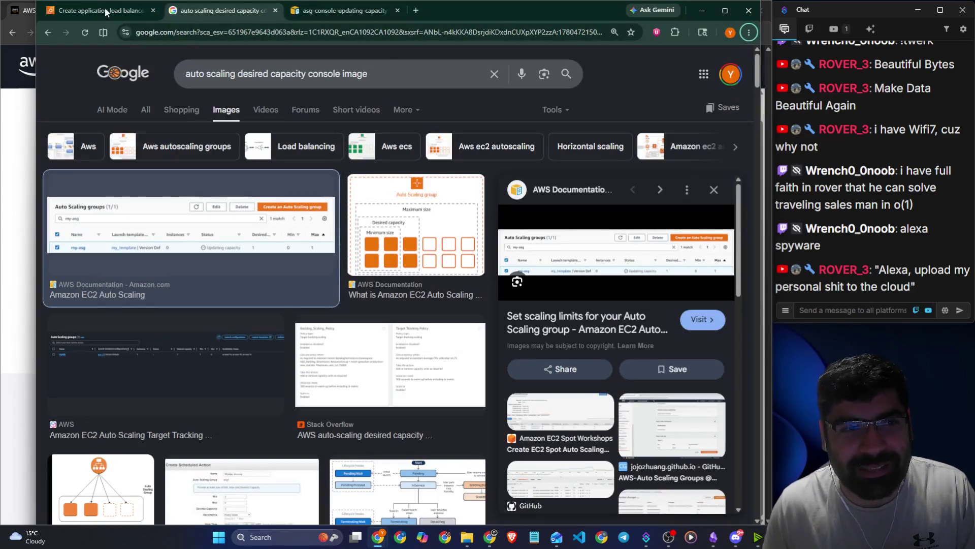
left_click(105, 7)
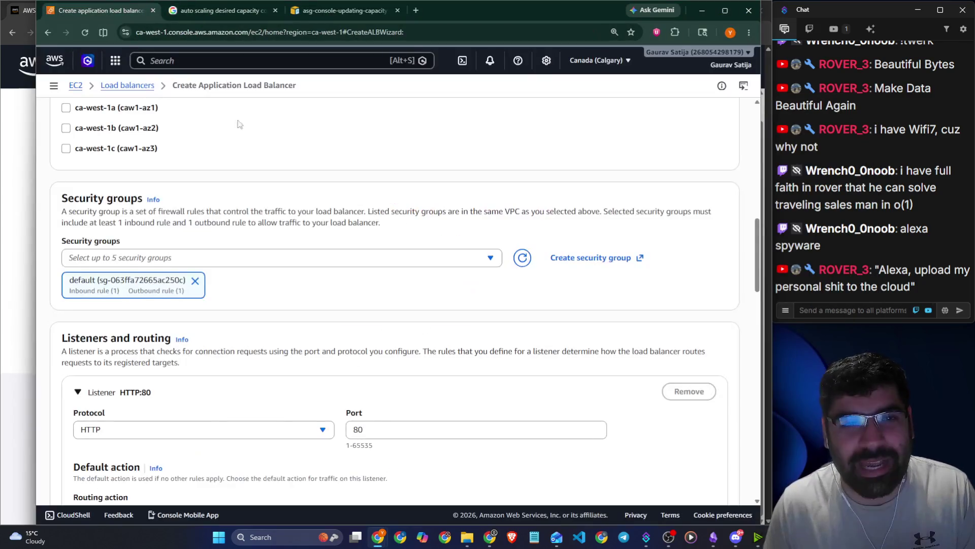
scroll(280, 257, "down", 4)
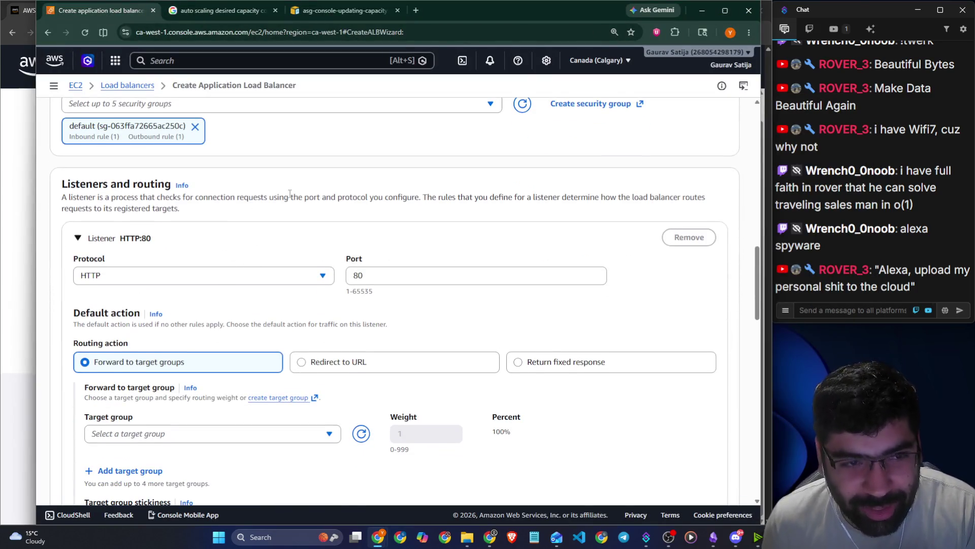
scroll(247, 223, "up", 2)
scroll(174, 174, "up", 2)
scroll(243, 191, "up", 3)
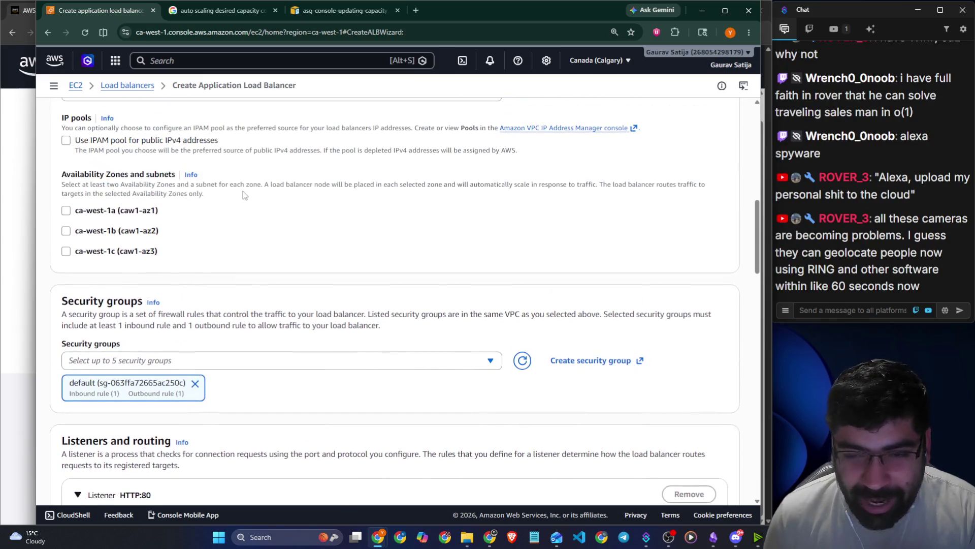
left_click(125, 210)
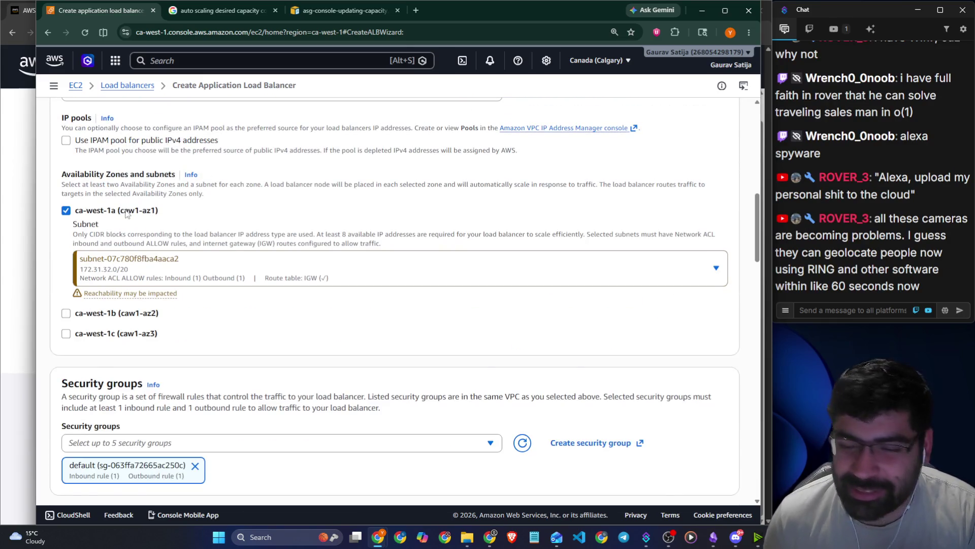
left_click(126, 214)
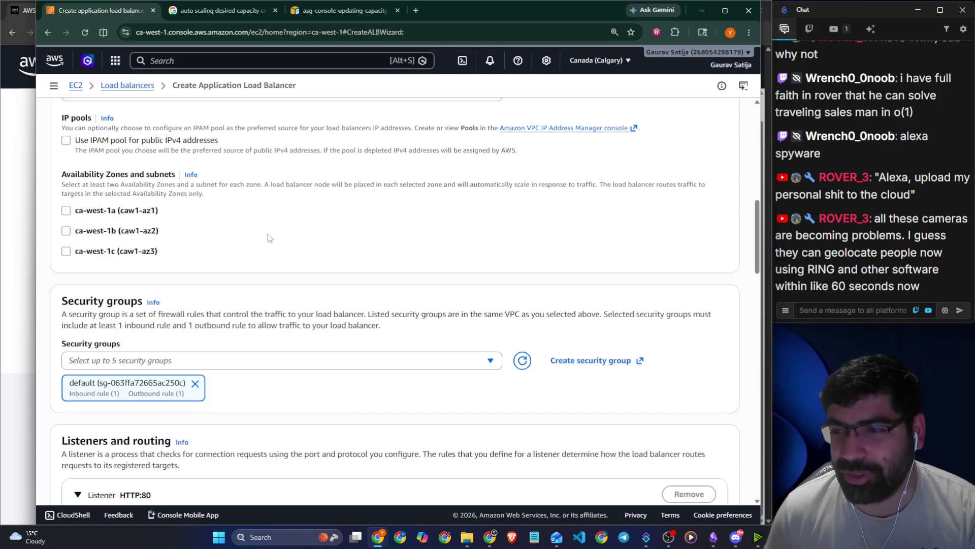
scroll(270, 237, "down", 2)
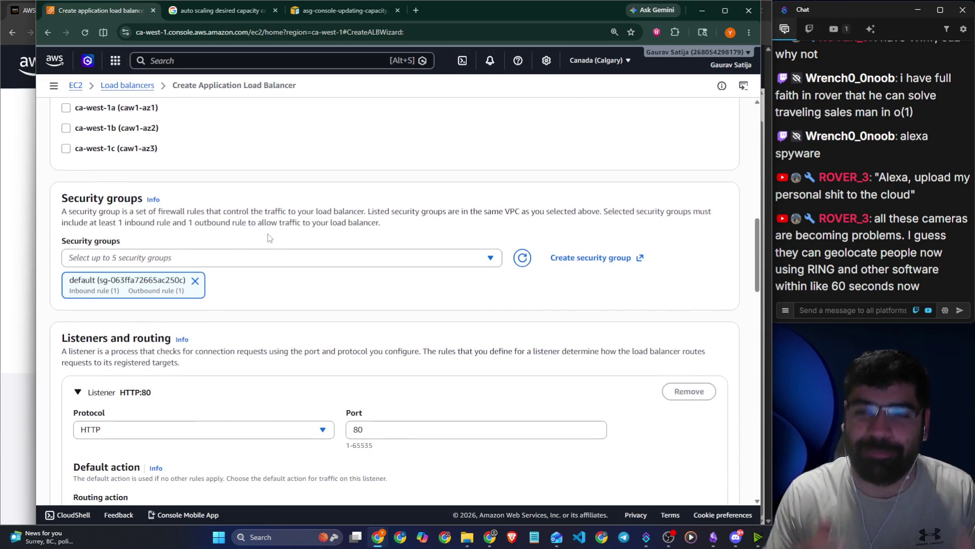
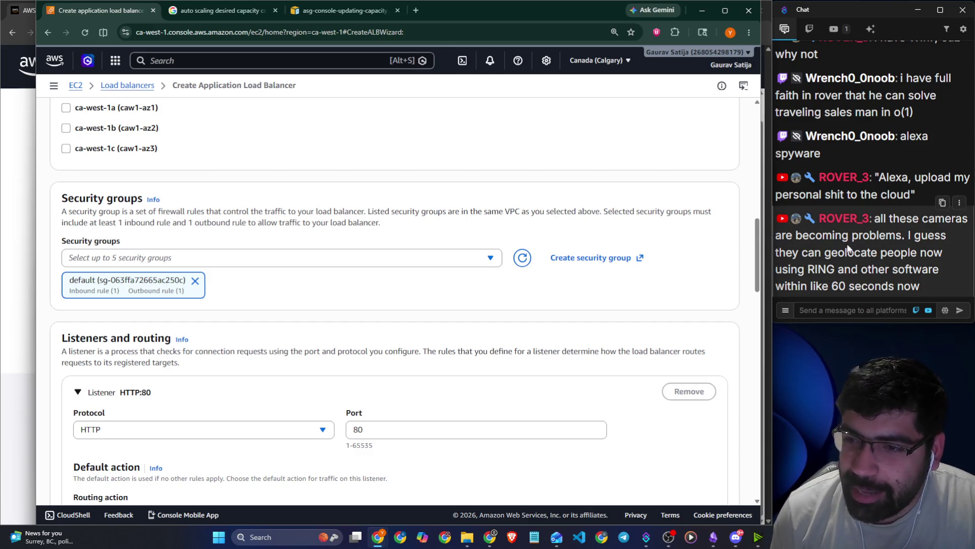
Review the HTTP:80 listener and routing settings, then return to the Skill Builder load-balancing lesson.
left_click_drag(819, 257, 937, 258)
left_click_drag(855, 269, 928, 272)
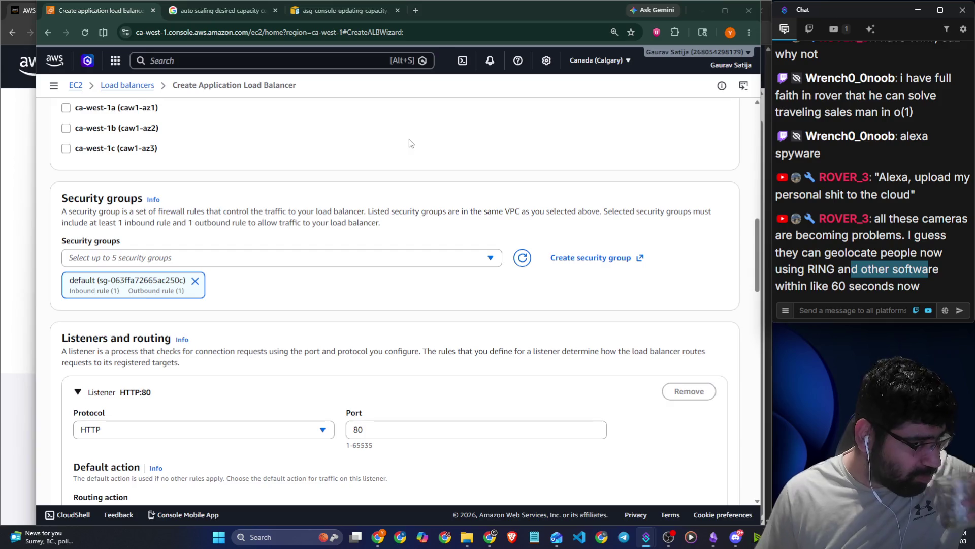
scroll(340, 172, "down", 2)
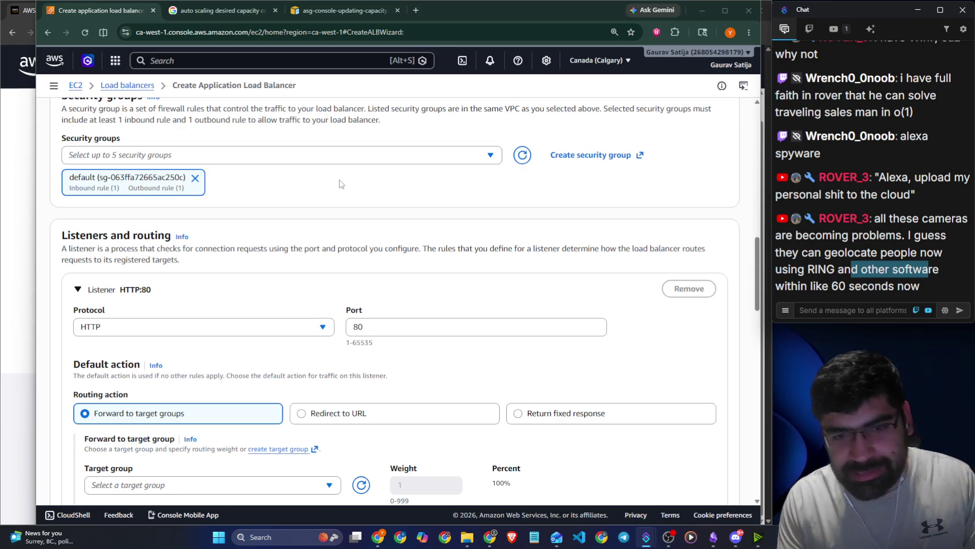
scroll(325, 193, "down", 2)
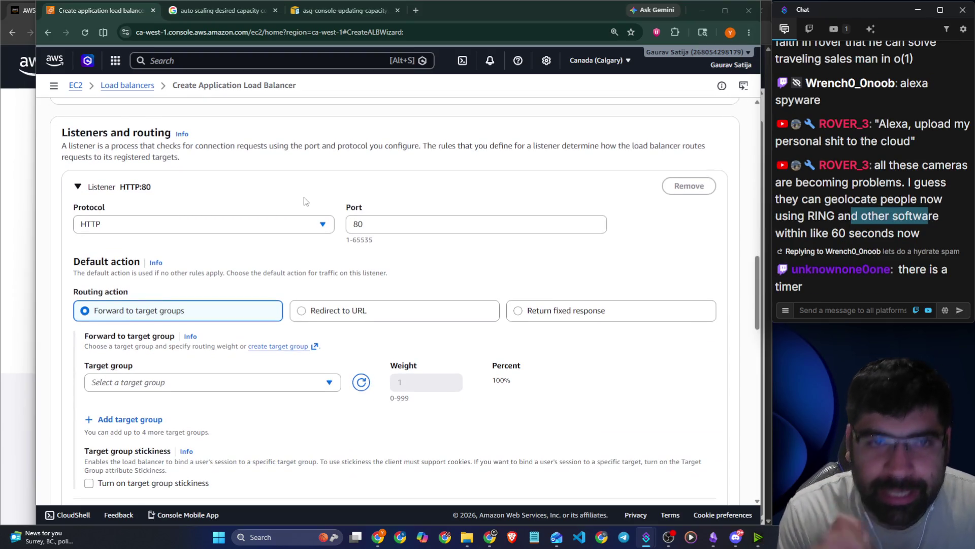
left_click(19, 157)
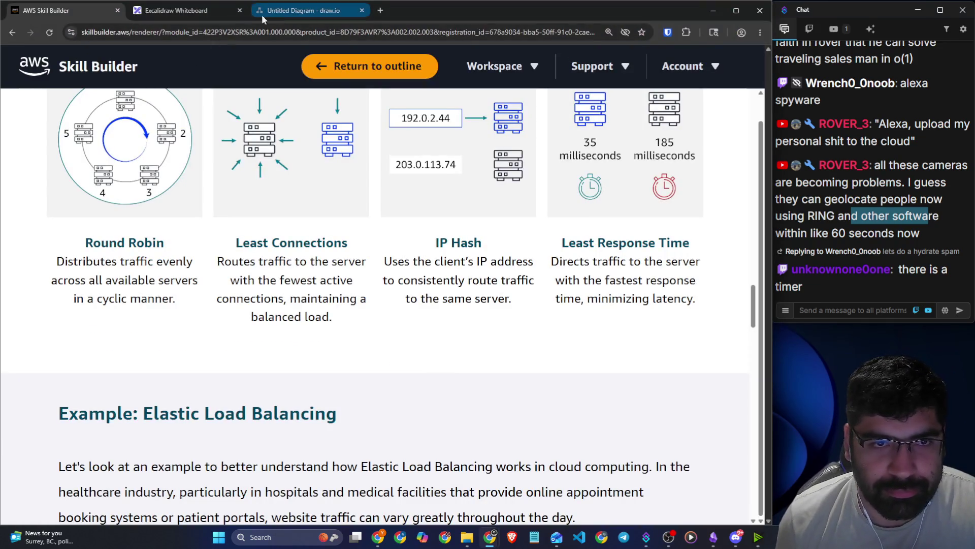
left_click(299, 15)
left_click(176, 11)
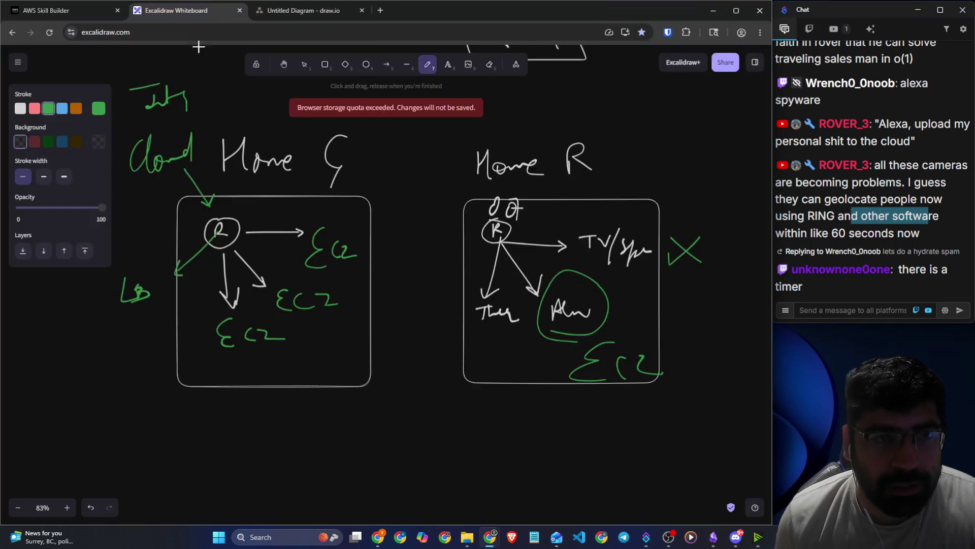
left_click_drag(371, 221, 382, 250)
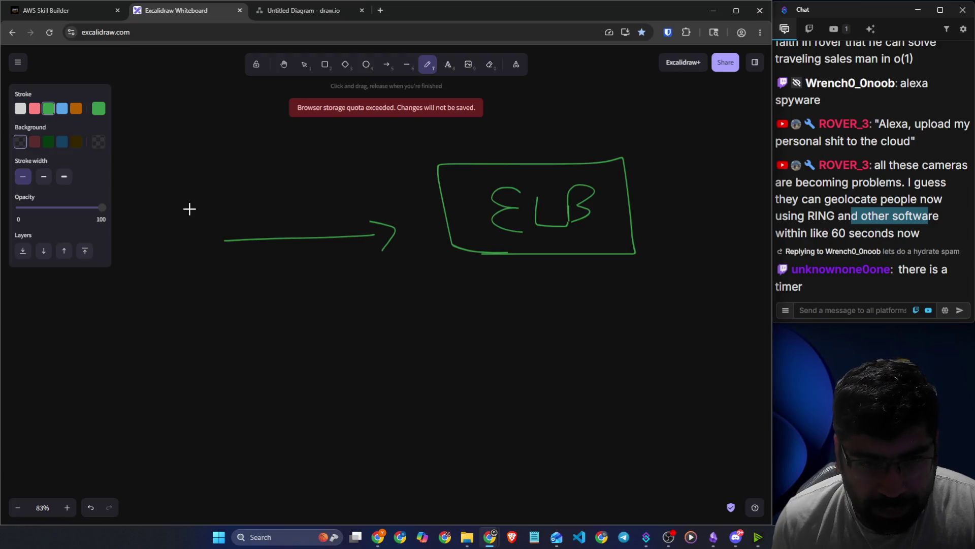
mouse_move(188, 184)
left_mouse_down()
mouse_move(188, 214)
mouse_move(225, 186)
mouse_move(226, 216)
mouse_move(257, 175)
mouse_move(246, 203)
left_mouse_up()
left_click_drag(259, 165, 256, 202)
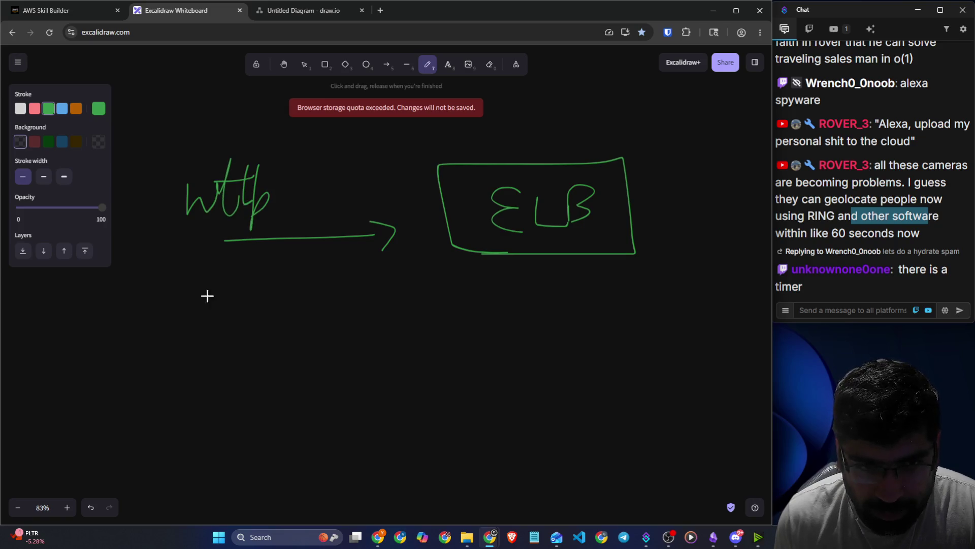
mouse_move(192, 271)
left_mouse_down()
mouse_move(239, 335)
mouse_move(266, 310)
left_mouse_up()
left_click(291, 287)
left_click(290, 303)
mouse_move(301, 278)
left_mouse_down()
mouse_move(288, 320)
mouse_move(308, 318)
left_mouse_up()
left_click_drag(315, 163, 282, 238)
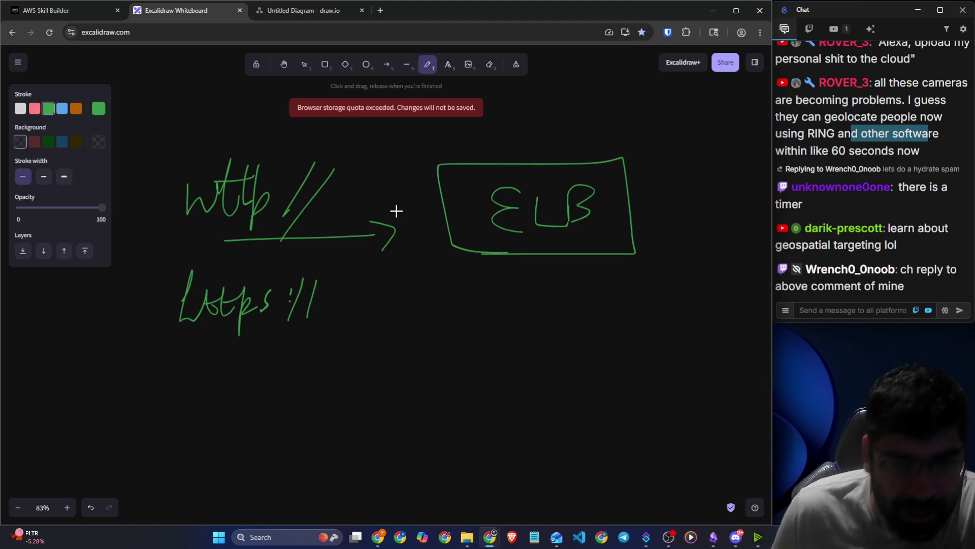
Scroll through the chat and highlight part of a viewer's message.
scroll(864, 208, "up", 4)
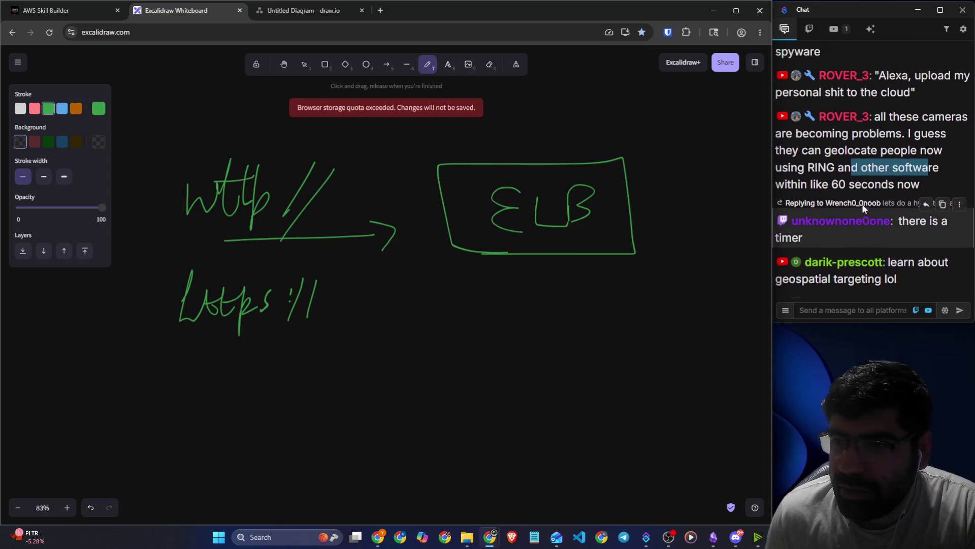
mouse_move(802, 165)
left_mouse_down()
mouse_move(926, 172)
mouse_move(894, 182)
mouse_move(783, 183)
left_mouse_up()
scroll(867, 194, "up", 3)
scroll(867, 195, "up", 1)
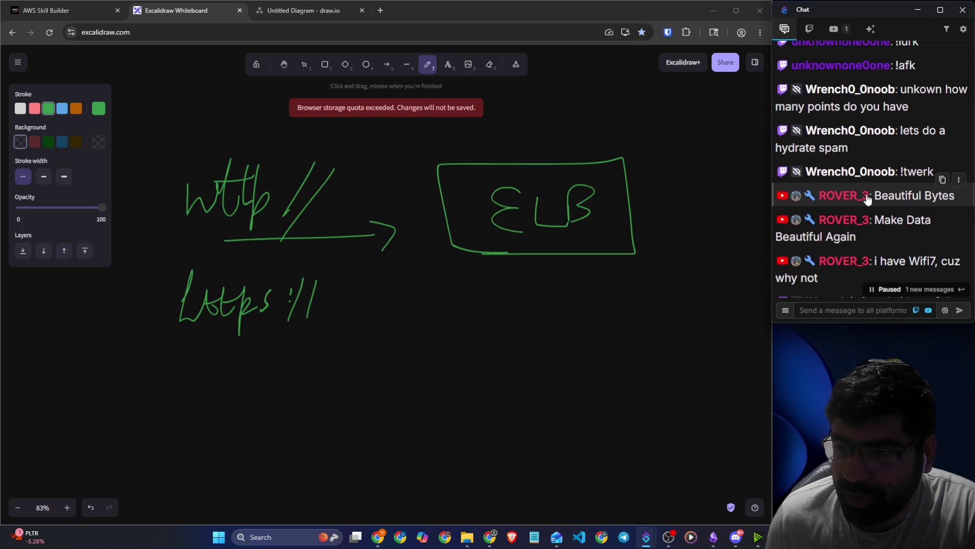
scroll(867, 195, "down", 5)
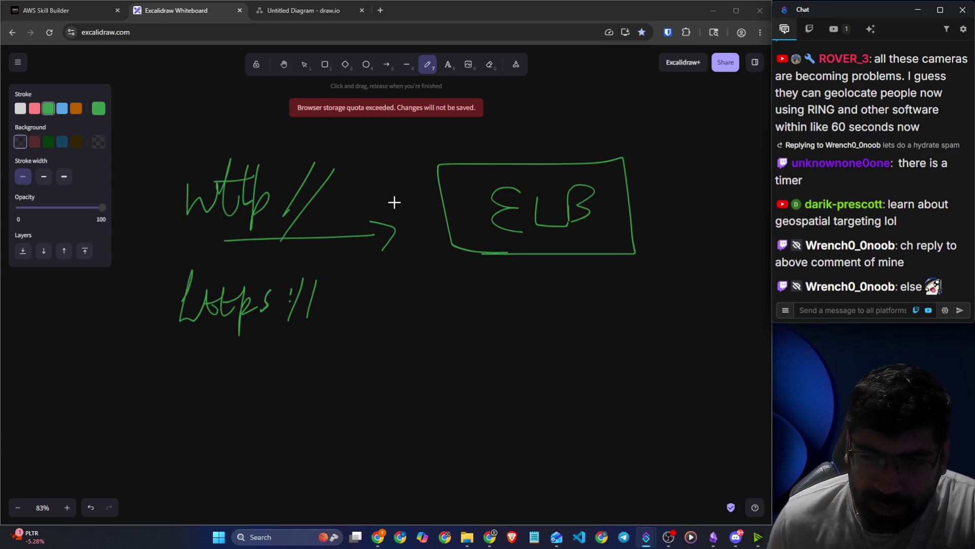
mouse_move(933, 289)
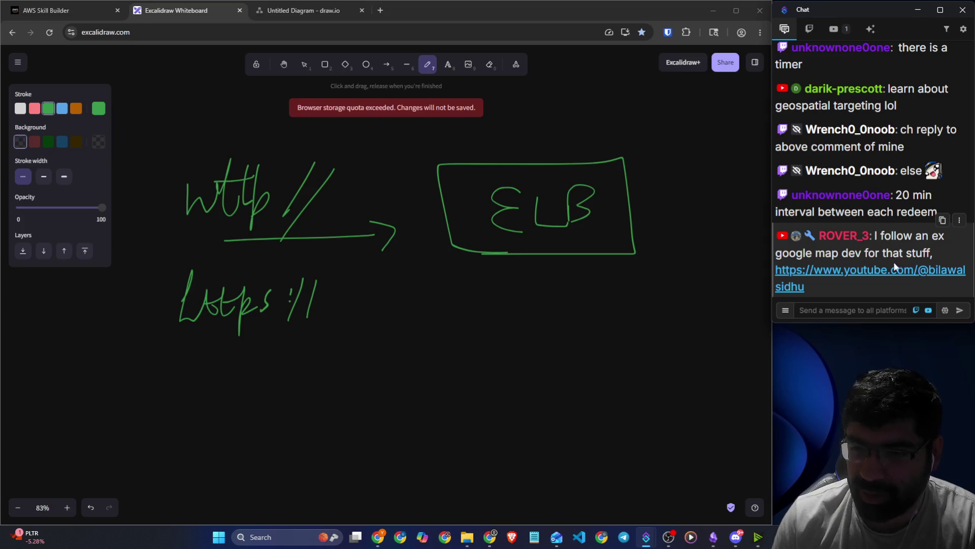
Open the YouTube channel linked in chat, then go back to the Excalidraw whiteboard via the draw.io tab.
left_click(819, 248)
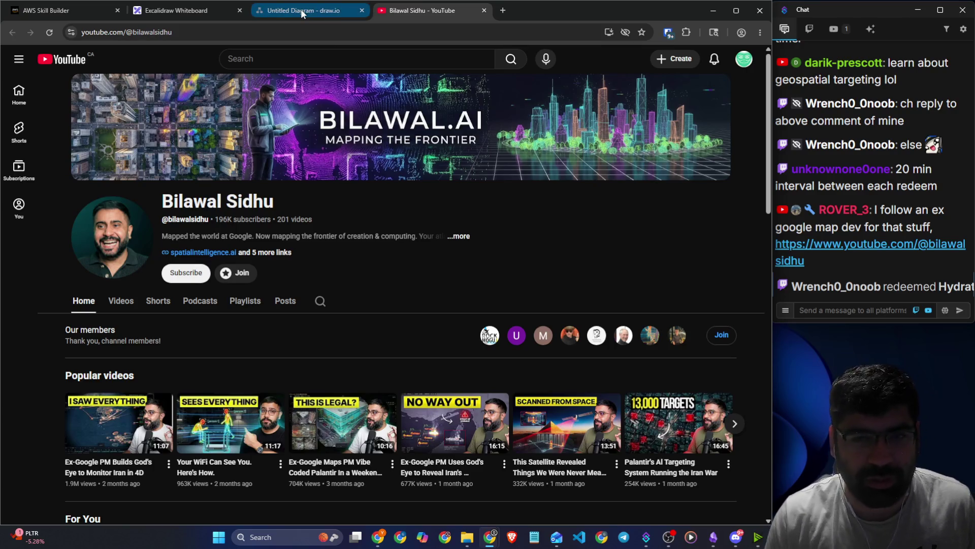
left_click(301, 9)
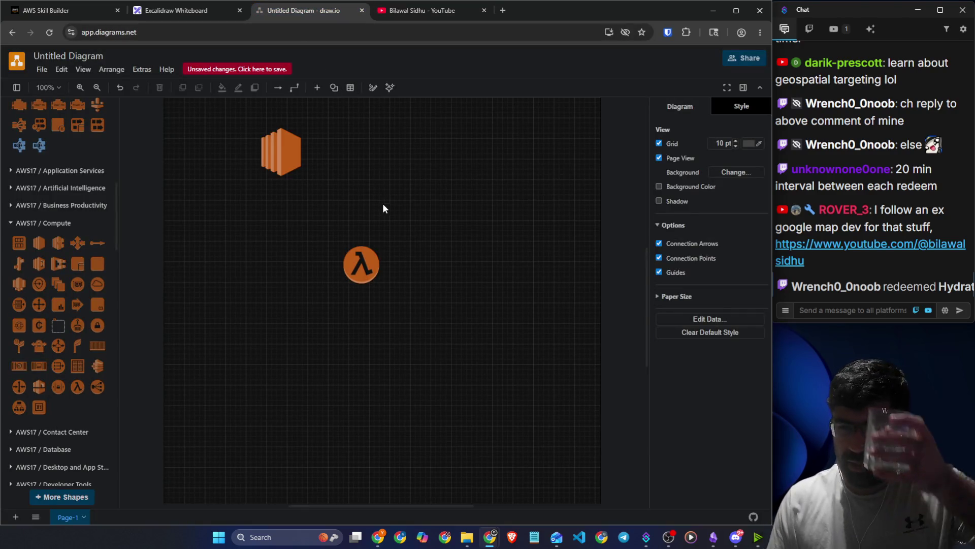
left_click(193, 10)
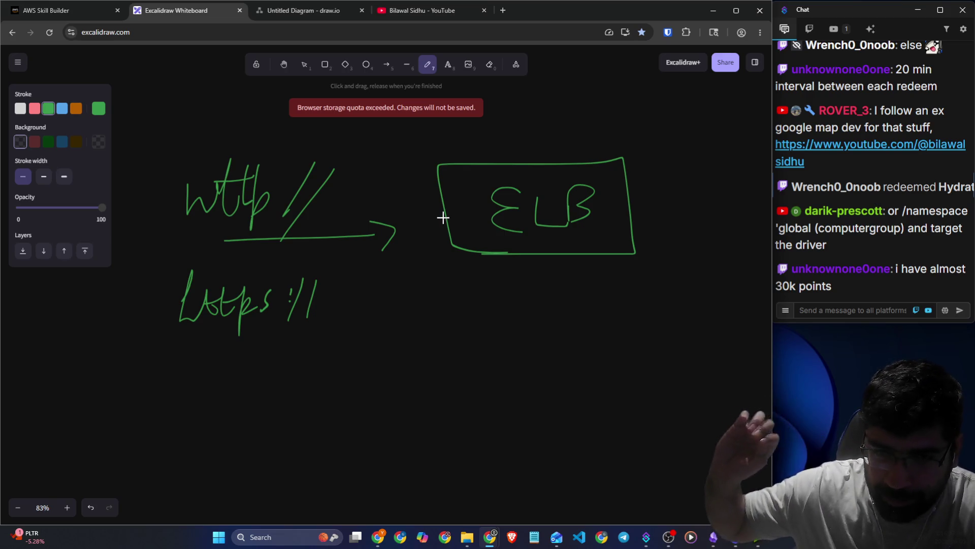
Underline https and draw a downward arrow labelled 'filter' below the ELB box.
left_click_drag(198, 340, 265, 335)
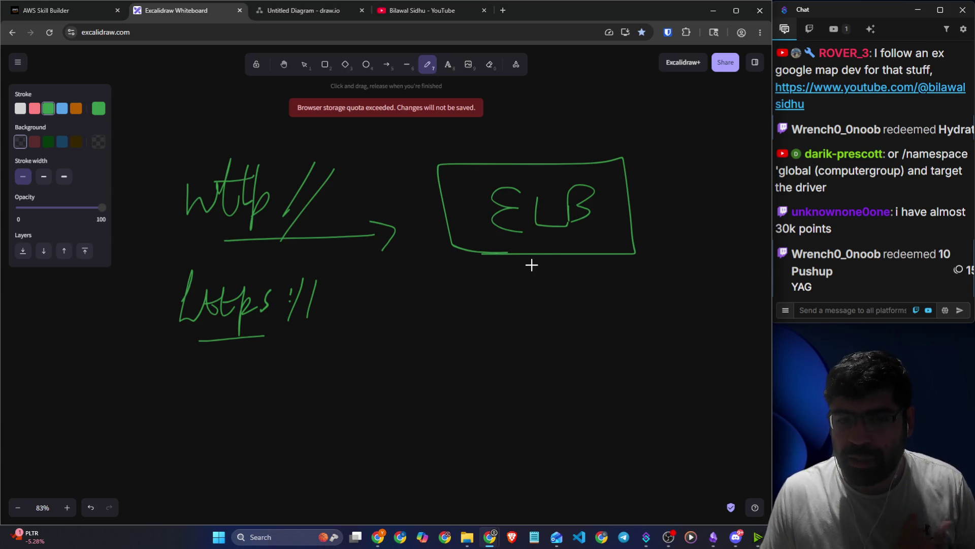
left_click_drag(543, 255, 544, 356)
mouse_move(524, 338)
left_mouse_down()
mouse_move(533, 355)
mouse_move(557, 346)
left_mouse_up()
mouse_move(592, 278)
left_mouse_down()
mouse_move(579, 317)
mouse_move(662, 288)
mouse_move(681, 313)
mouse_move(697, 314)
left_mouse_up()
left_click_drag(557, 349, 715, 344)
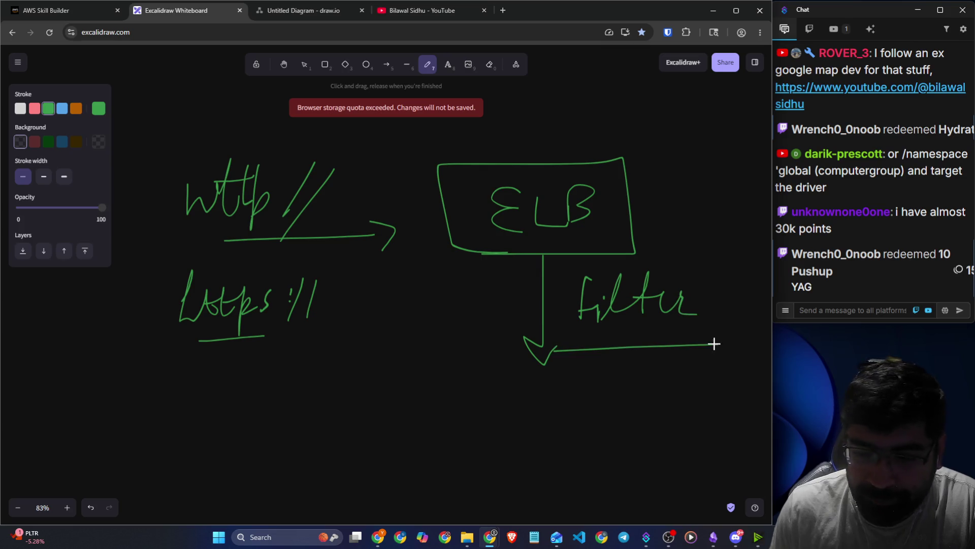
In blue, sketch a pipe of two parallel lines with a wavy flow line inside.
left_click(62, 108)
scroll(214, 283, "down", 5)
left_click_drag(175, 254, 438, 248)
left_click_drag(217, 226, 458, 216)
left_click_drag(202, 235, 447, 232)
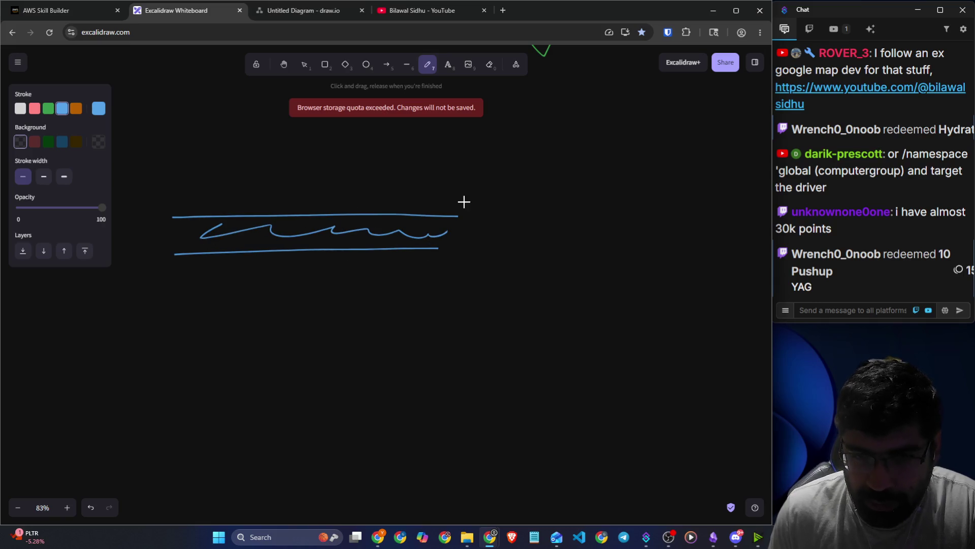
Draw a green-outlined diamond at the end of the blue pipe.
left_click(48, 108)
left_click_drag(605, 152, 490, 294)
key("ctrl+z")
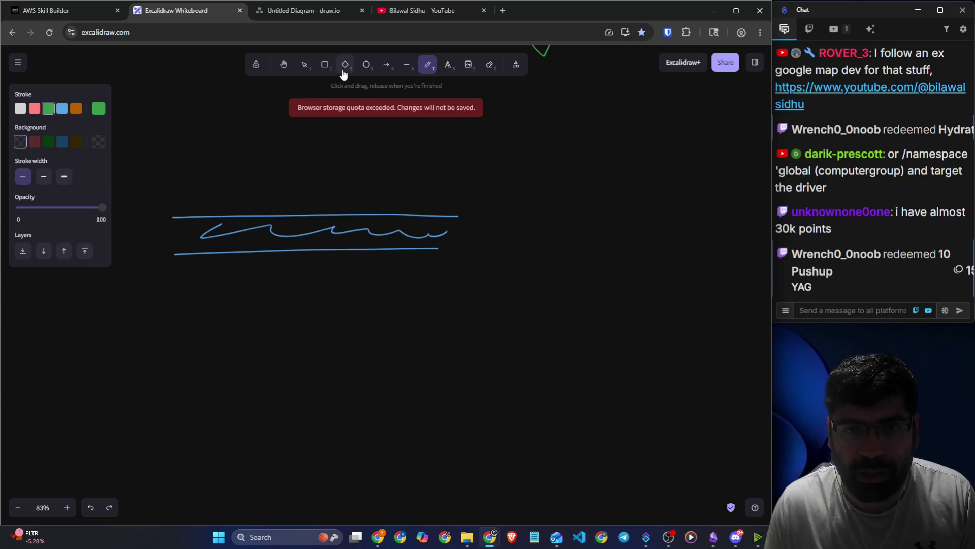
left_click(345, 64)
mouse_move(619, 146)
left_mouse_down()
mouse_move(521, 294)
mouse_move(438, 336)
left_mouse_up()
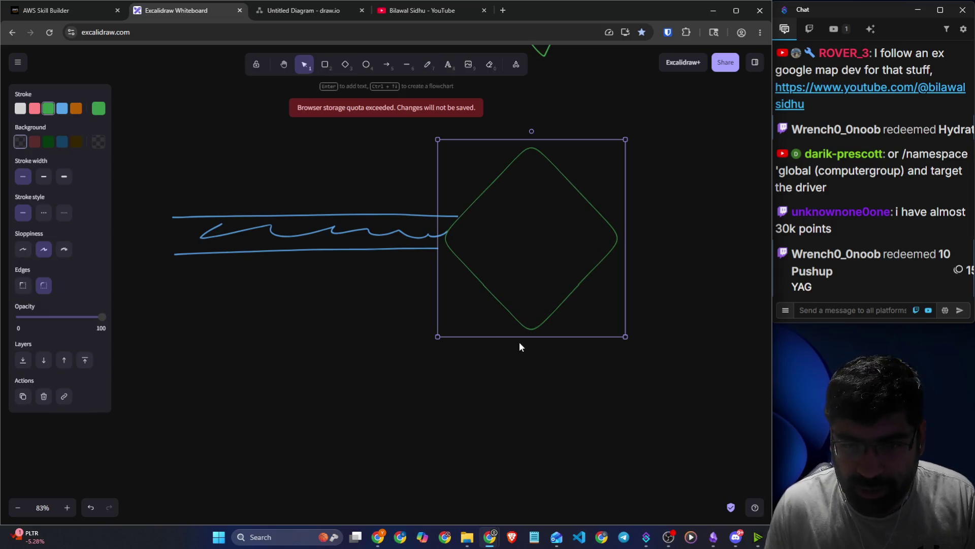
left_click(21, 108)
left_click(48, 108)
left_click(527, 247)
Freehand a red crossed-out arrow right of the diamond and a green ticked arrow below it.
left_click(428, 64)
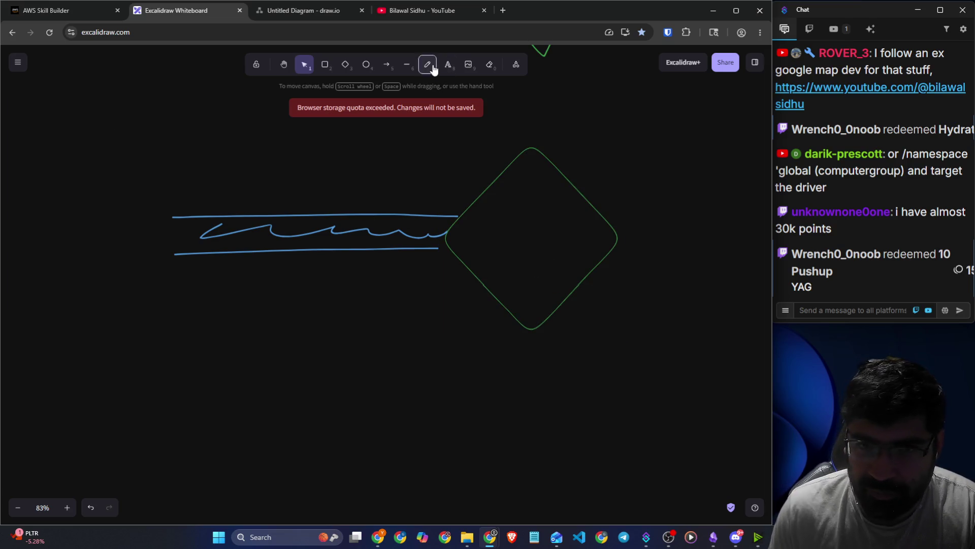
mouse_move(598, 238)
left_mouse_down()
mouse_move(681, 237)
mouse_move(660, 254)
left_mouse_up()
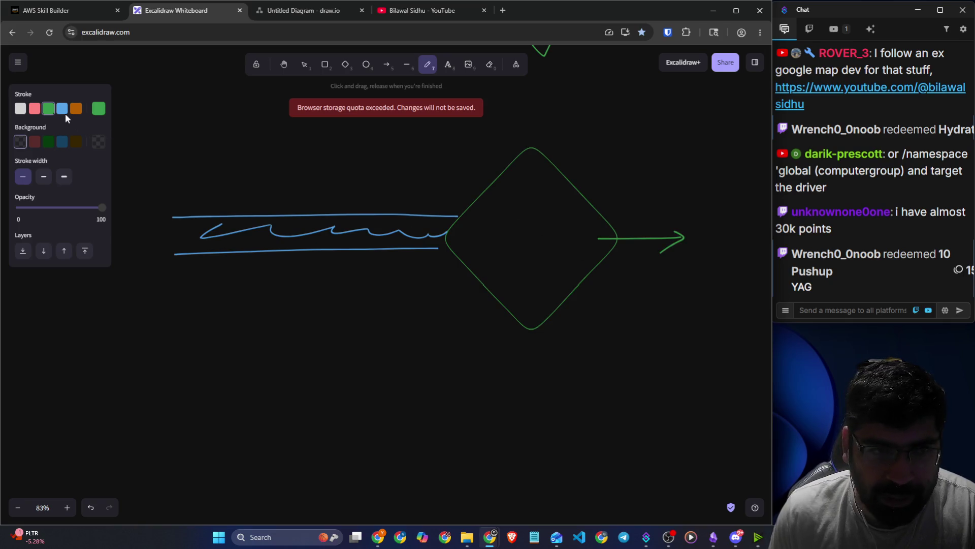
key("ctrl+z")
left_click(35, 108)
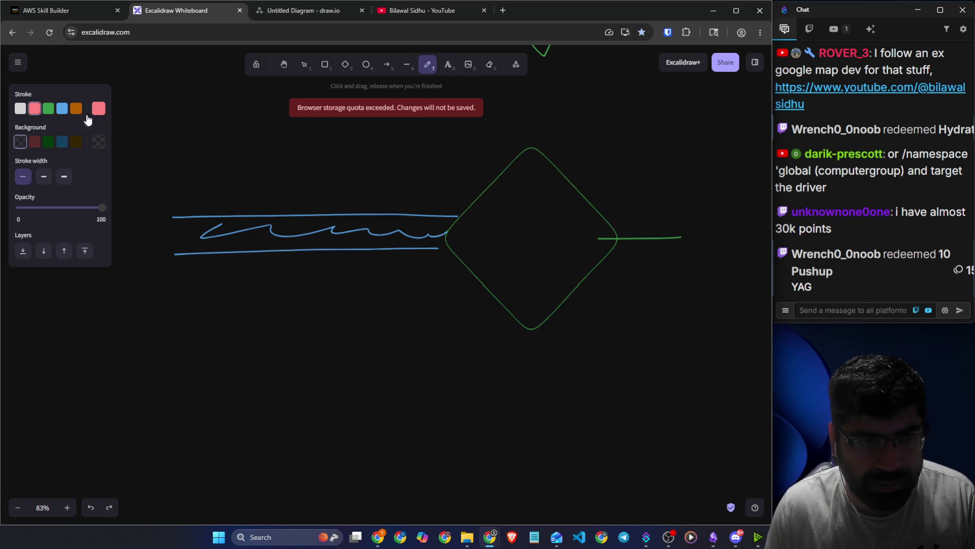
left_click_drag(610, 232, 705, 239)
left_click(48, 108)
left_click_drag(540, 329, 549, 383)
mouse_move(532, 443)
left_mouse_down()
mouse_move(571, 453)
mouse_move(607, 422)
left_mouse_up()
Return to the Skill Builder lesson on load-balancing algorithms.
scroll(542, 333, "up", 6)
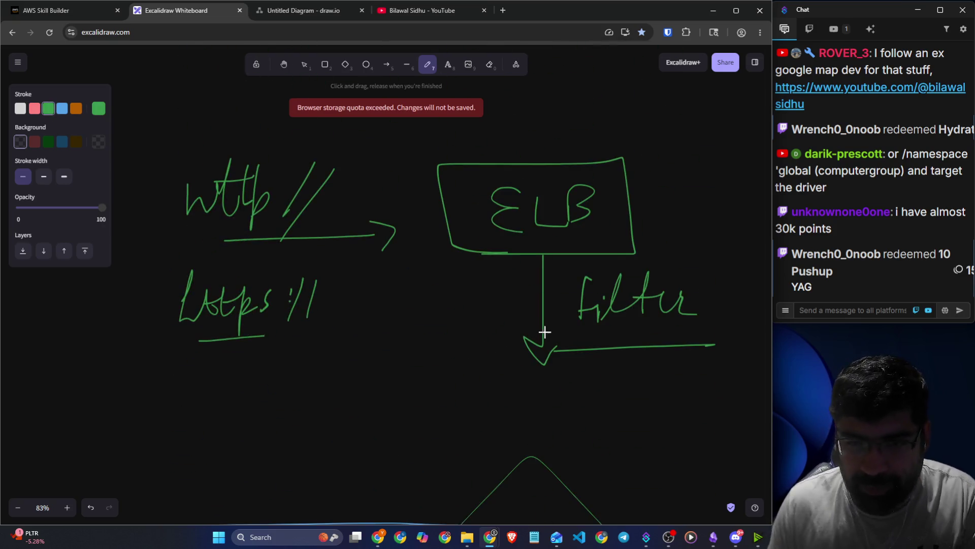
scroll(549, 332, "up", 2)
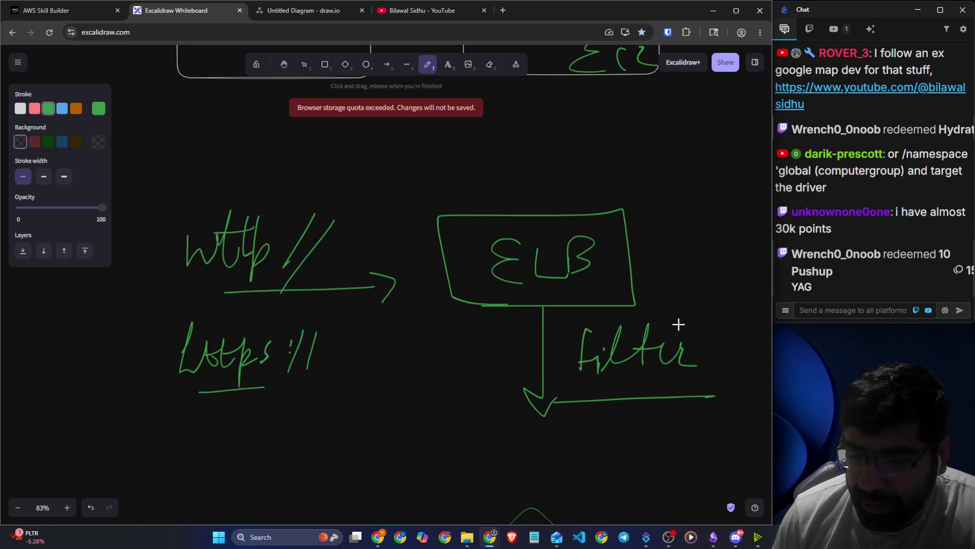
left_click(90, 19)
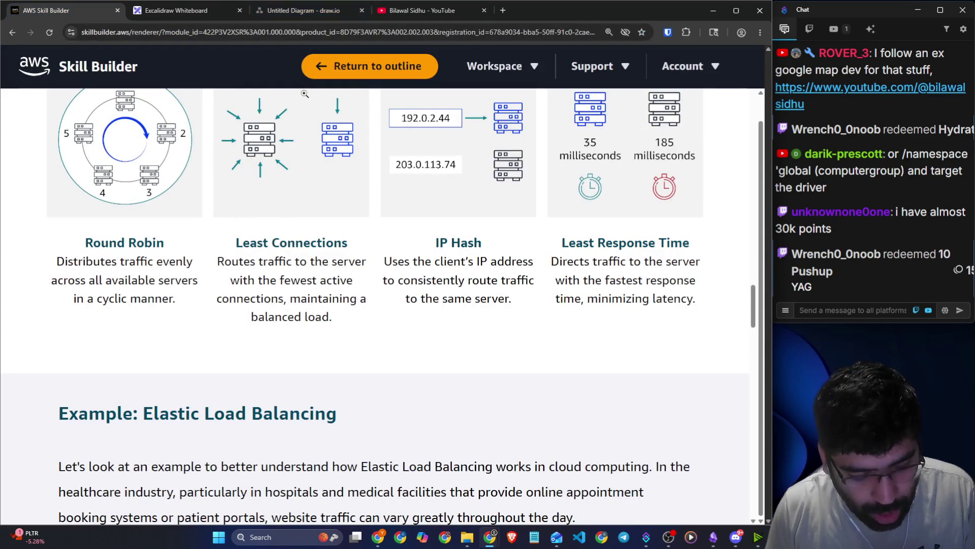
Try the redirect-to-URL action, restore forwarding to target groups, then return to Skill Builder.
key("alt+Tab")
left_click(381, 169)
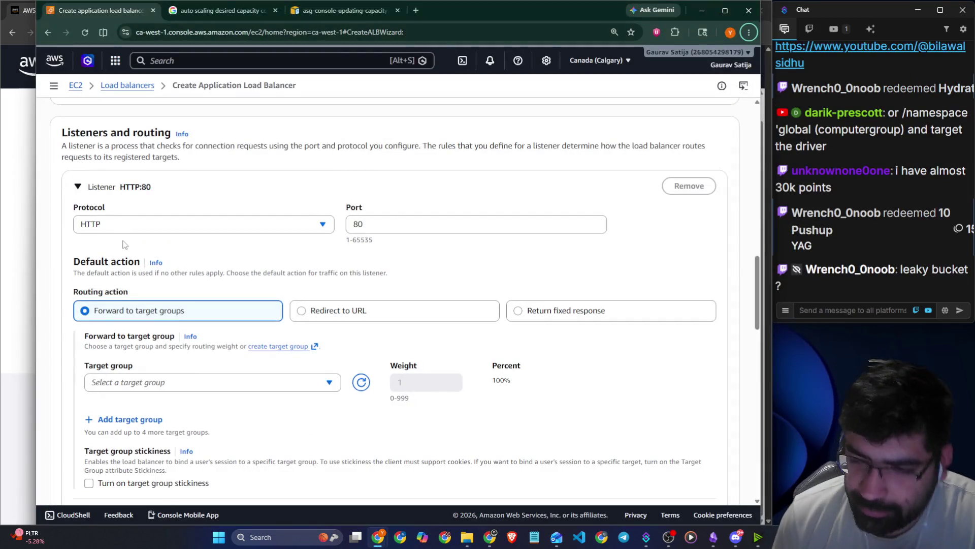
scroll(197, 254, "down", 1)
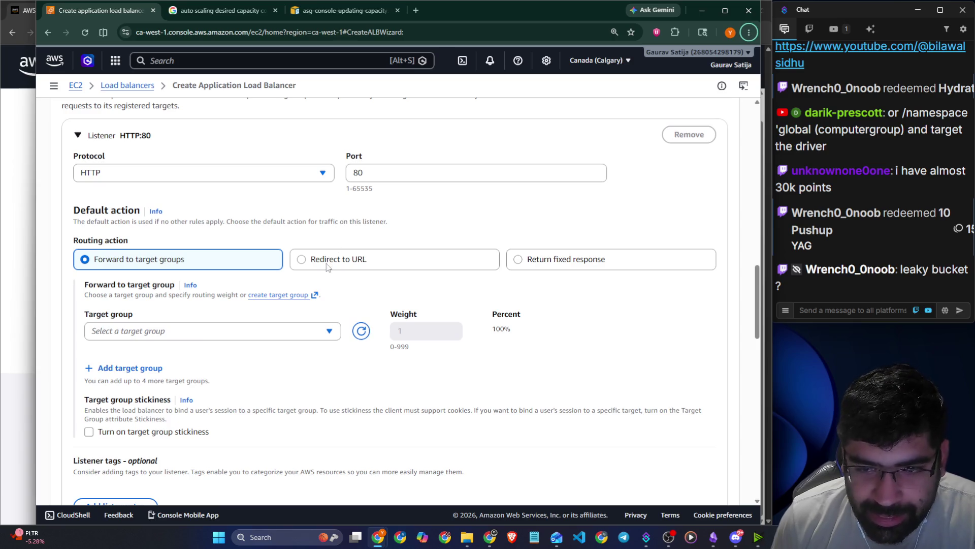
left_click(328, 261)
left_click(213, 263)
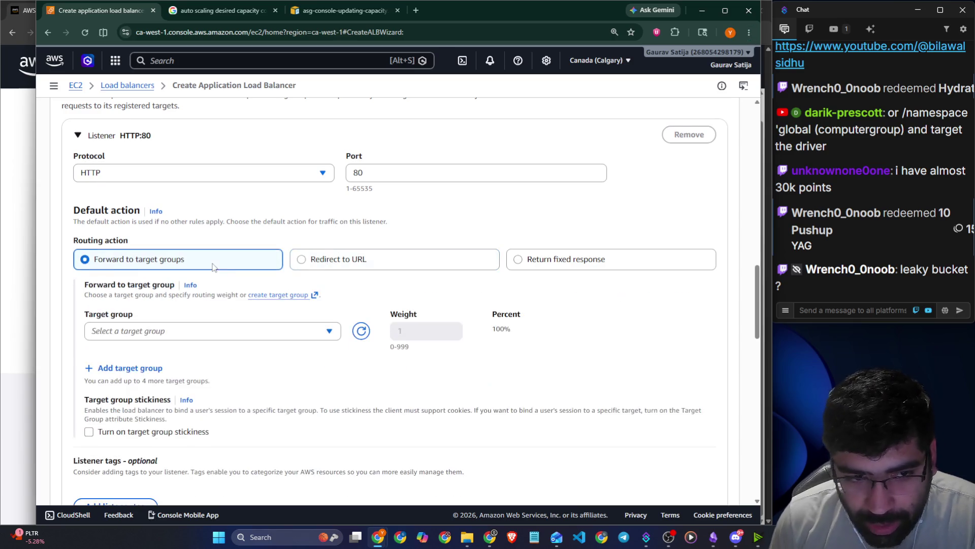
scroll(183, 252, "down", 2)
scroll(198, 254, "down", 3)
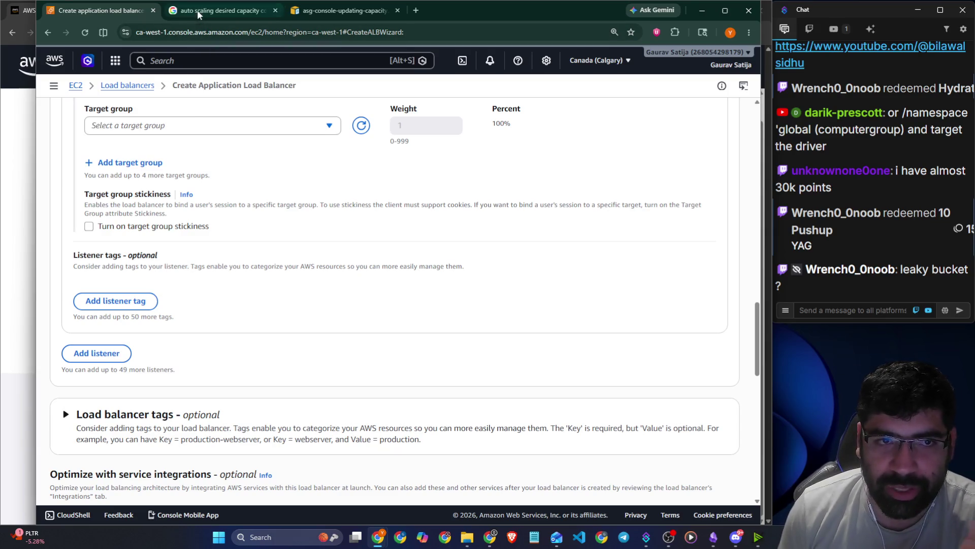
left_click(22, 115)
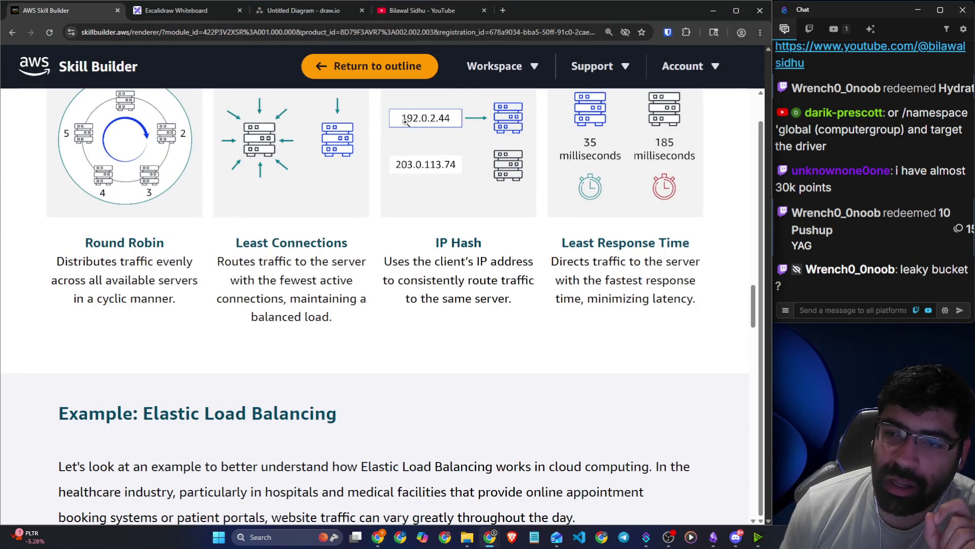
Load youtube.com in a new Chrome tab, then switch to the draw.io diagram tab.
left_click(502, 14)
type("h")
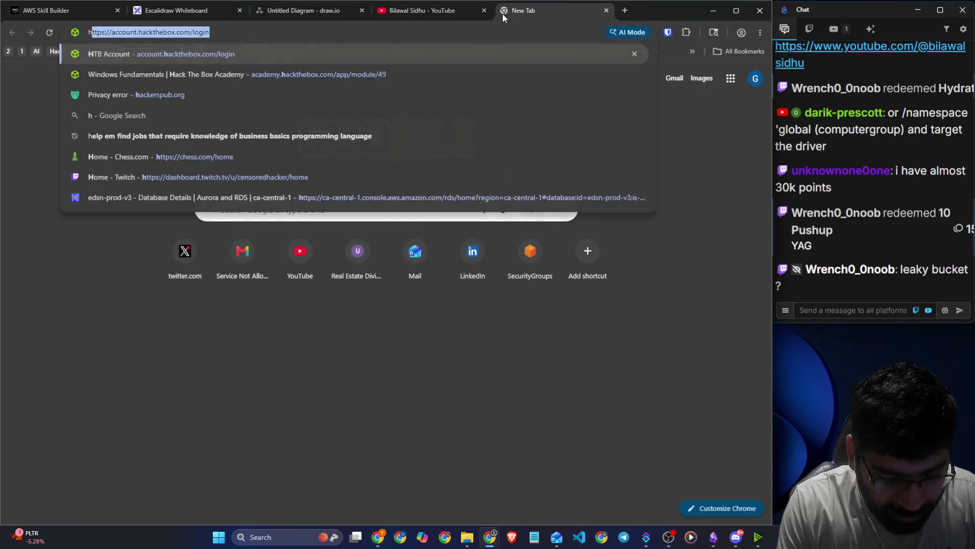
type("ttp")
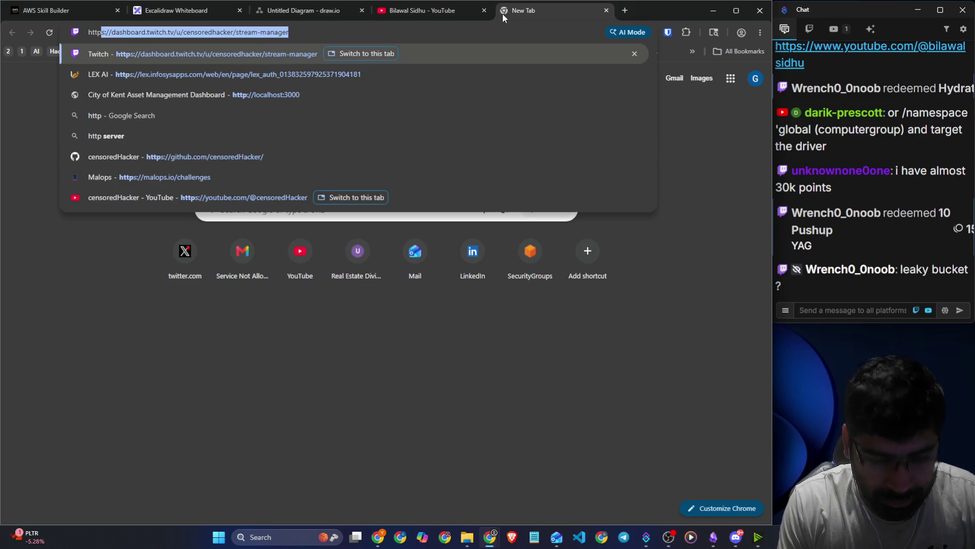
type("://youtube")
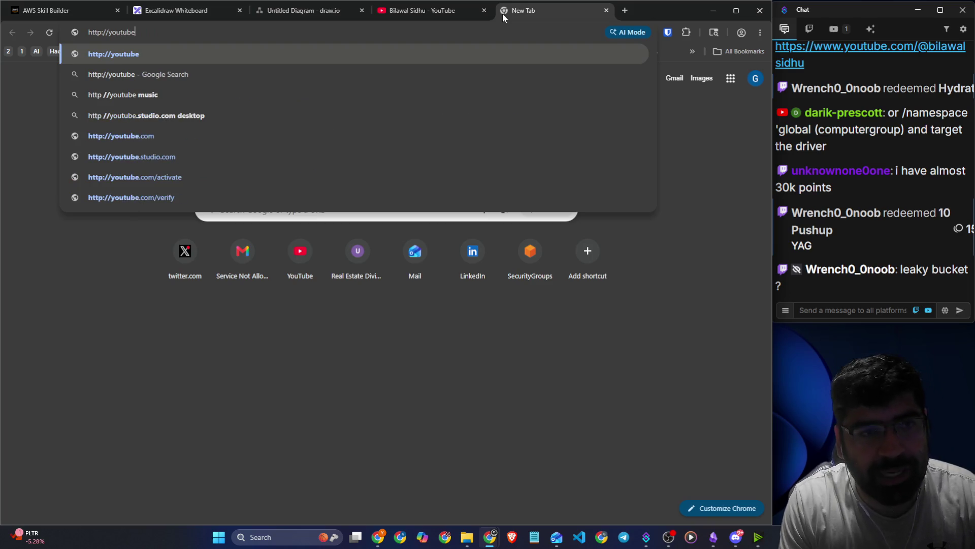
key("Return")
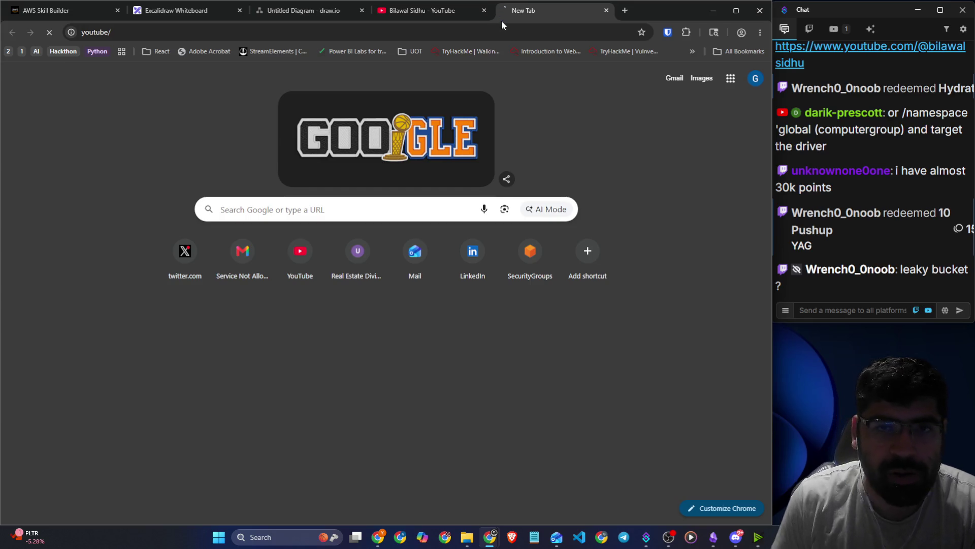
left_click(503, 28)
key("Home")
type("http:")
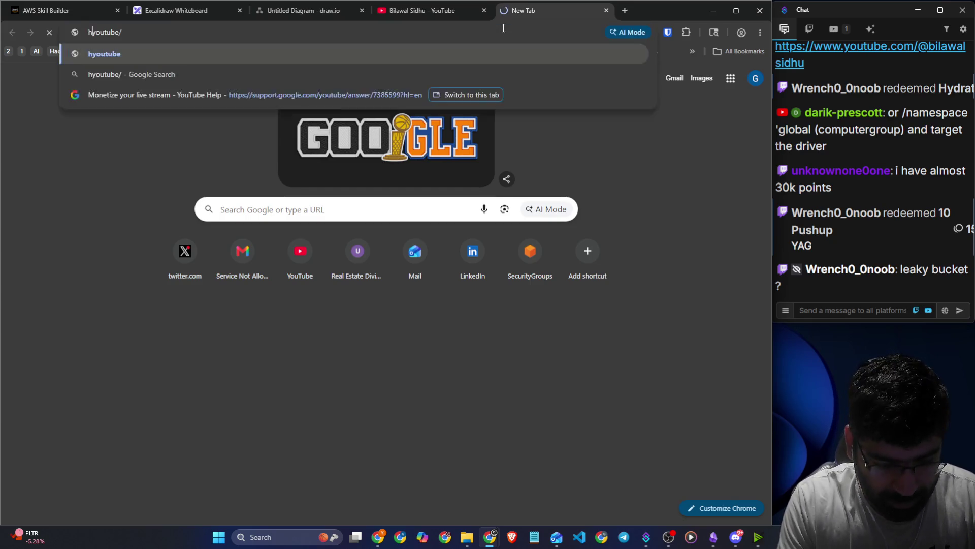
type("//")
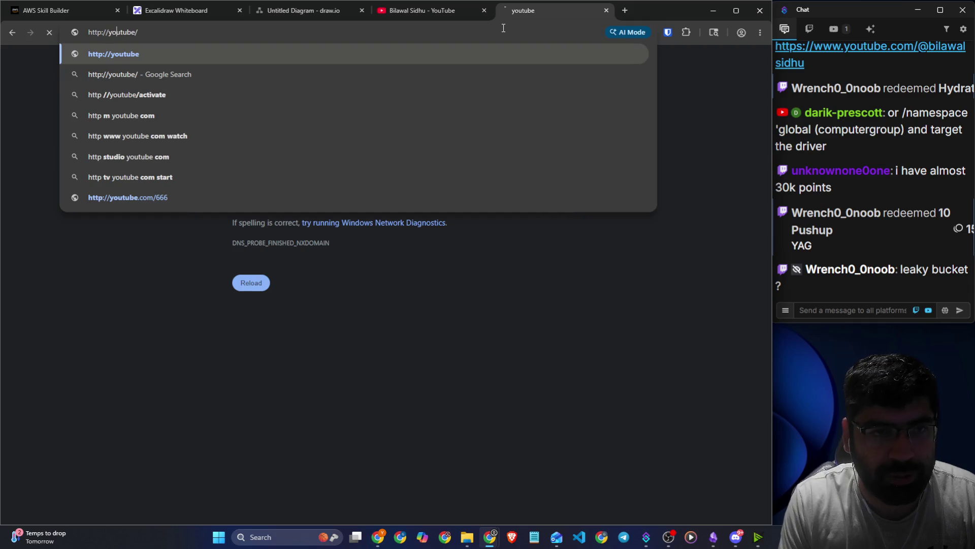
type(".com")
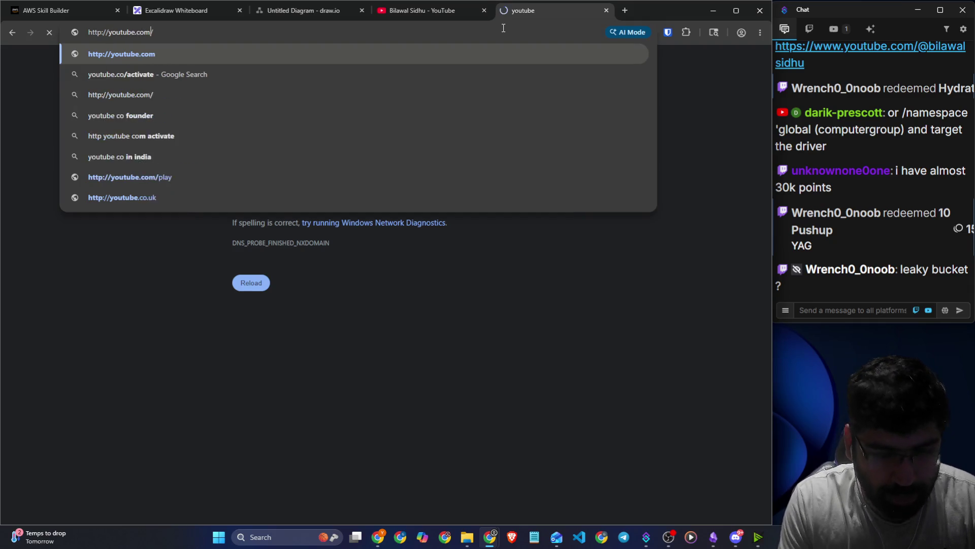
key("Return")
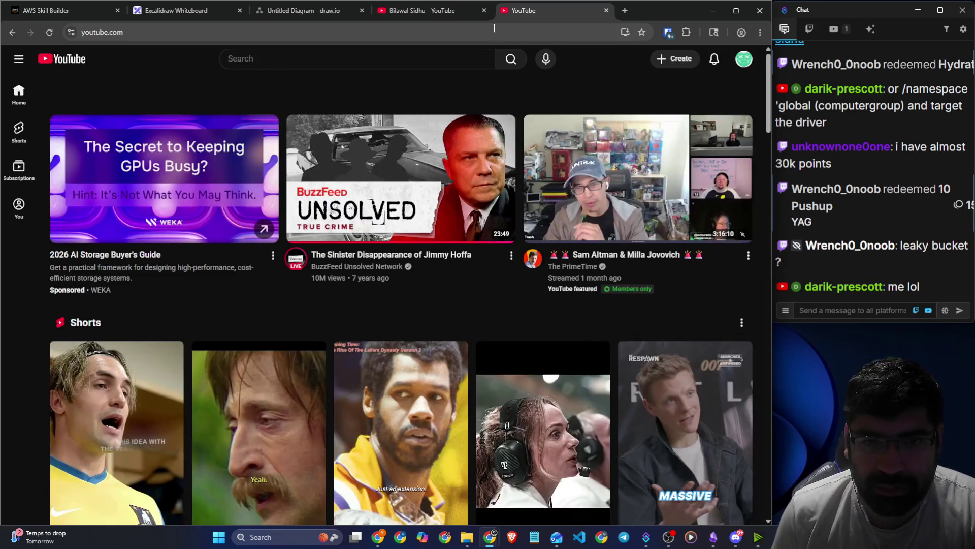
left_click(492, 28)
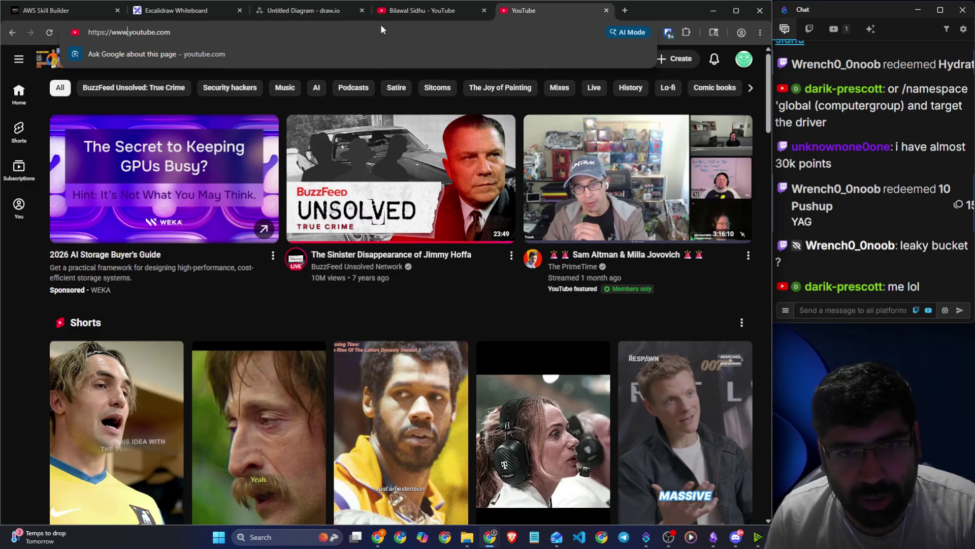
left_click(271, 8)
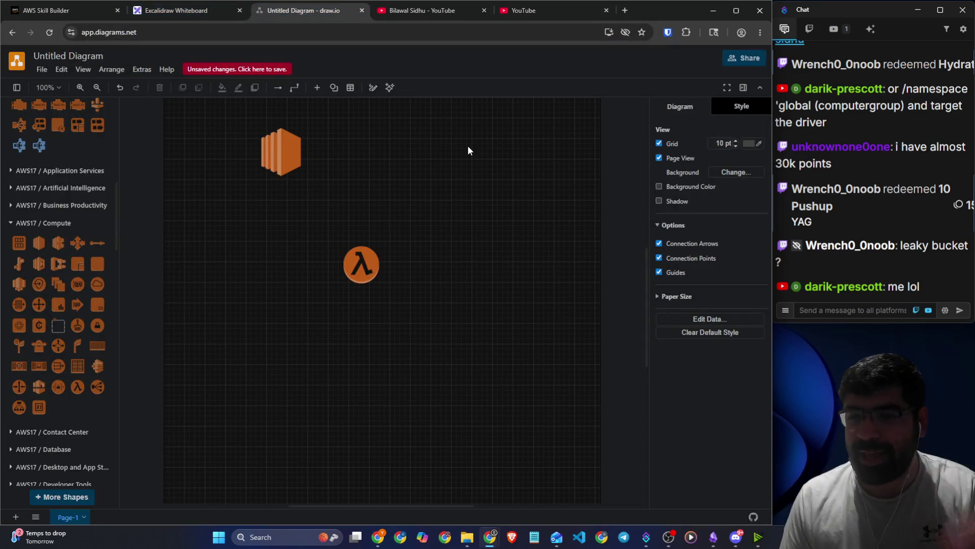
Sketch a green curved arrow from http to https in Excalidraw, then Alt+Tab back to the AWS console.
left_click(194, 13)
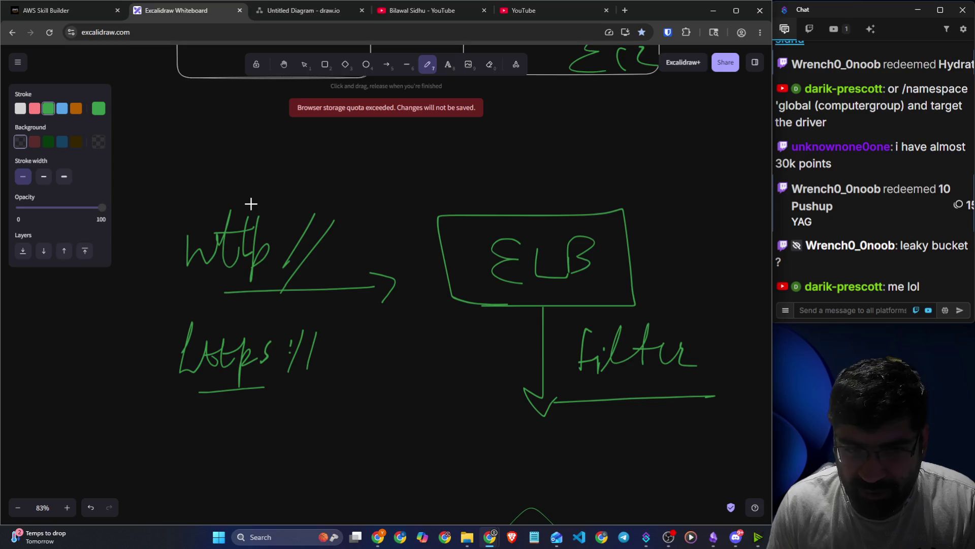
left_click_drag(187, 238, 118, 360)
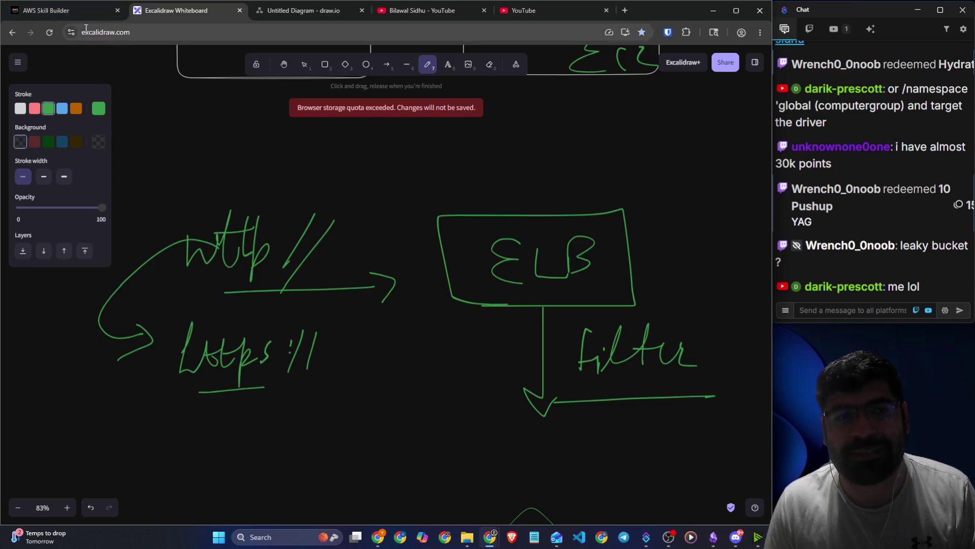
key("alt+Tab")
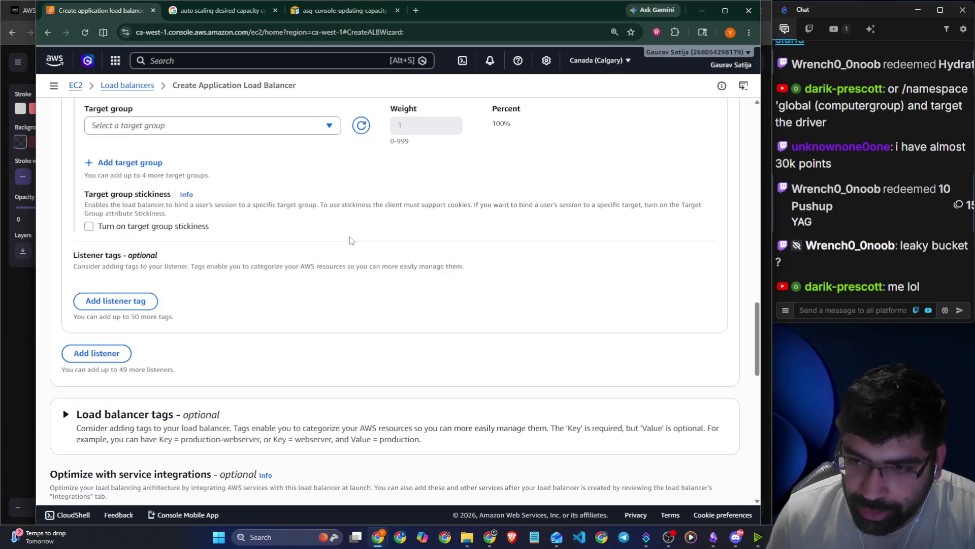
Scroll past Listener tags to Load balancer tags and Optimize with service integrations.
scroll(223, 206, "down", 1)
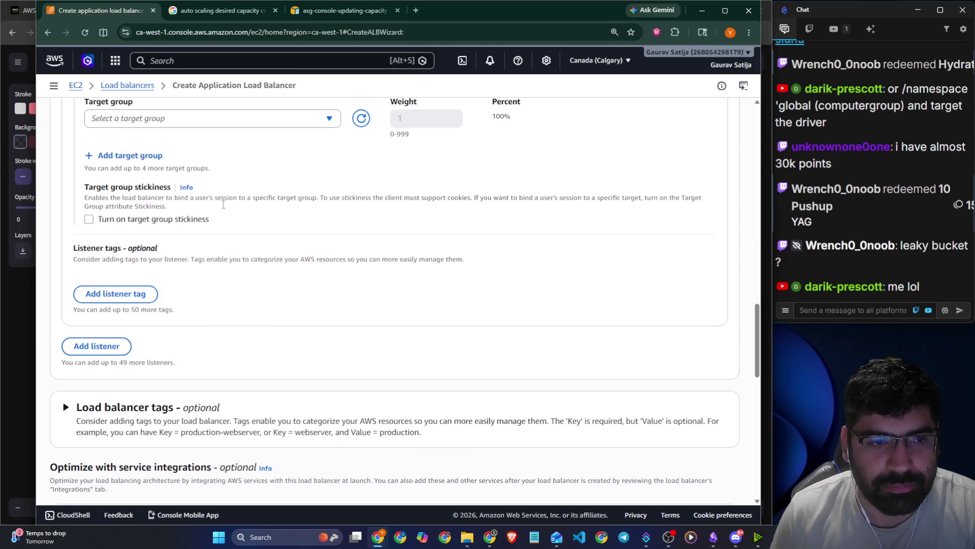
scroll(133, 225, "down", 2)
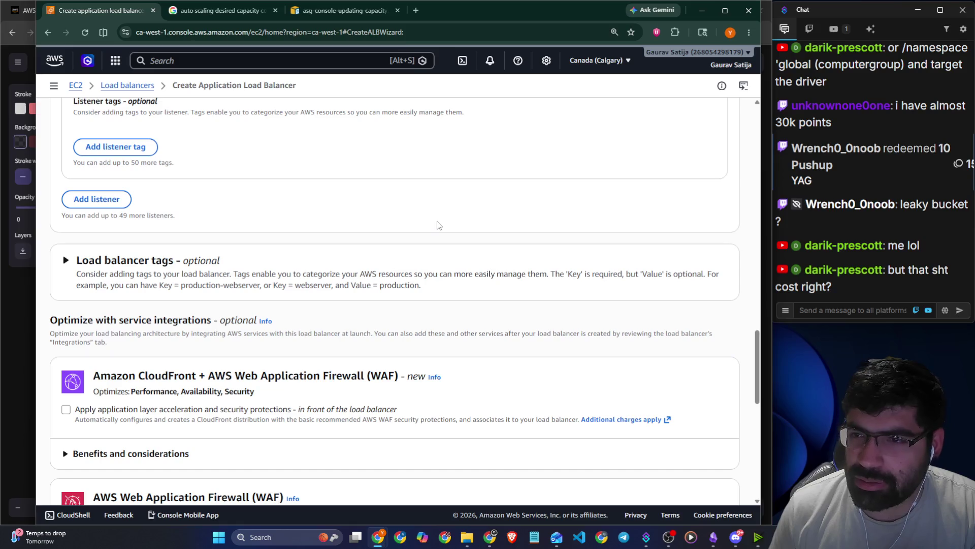
scroll(439, 225, "down", 2)
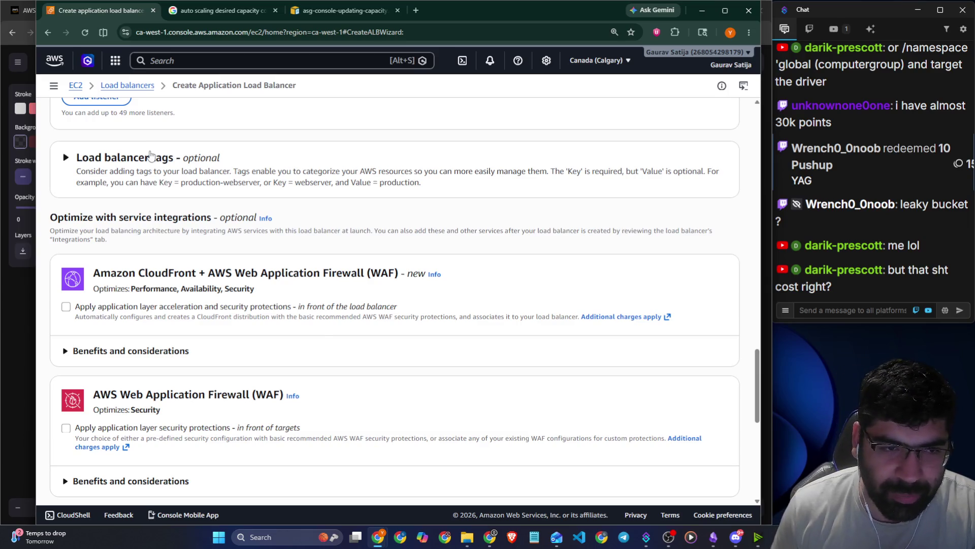
Expand the load balancer tags and highlight the CloudFront + AWS WAF integration headings.
left_click(150, 155)
scroll(148, 162, "down", 3)
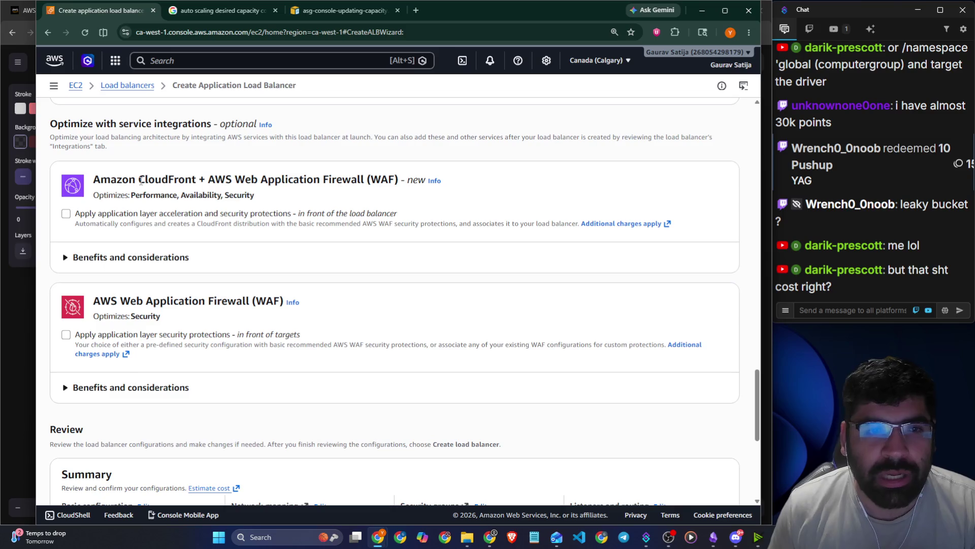
left_click_drag(104, 123, 192, 125)
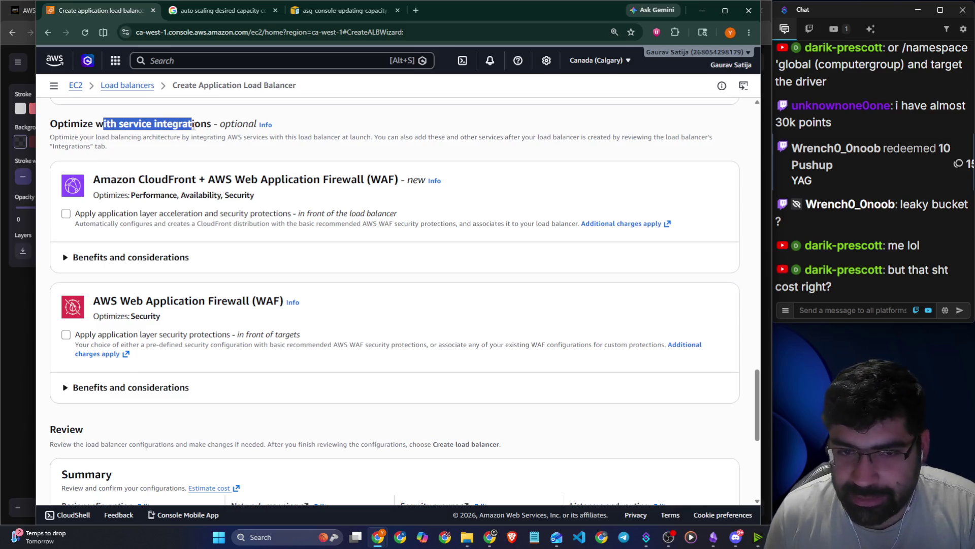
left_click_drag(209, 178, 363, 180)
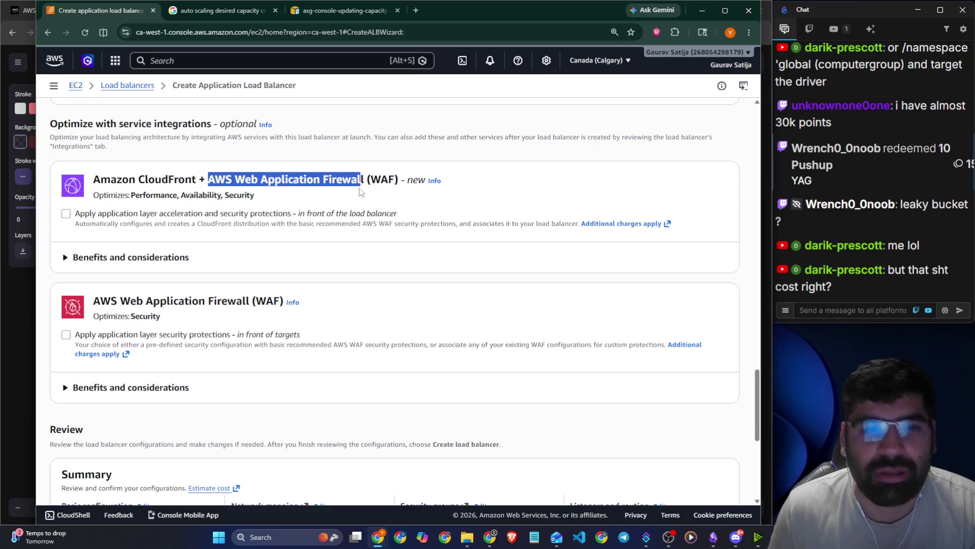
scroll(356, 201, "down", 2)
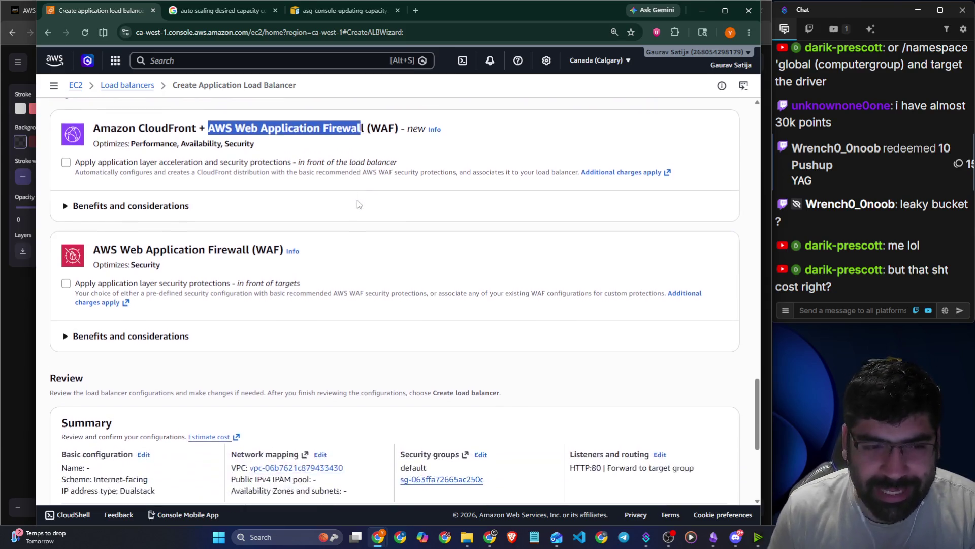
left_click_drag(104, 199, 184, 203)
Expand WAF's Benefits and considerations, scroll to the summary, and return to listener settings.
left_click(139, 283)
scroll(204, 230, "down", 2)
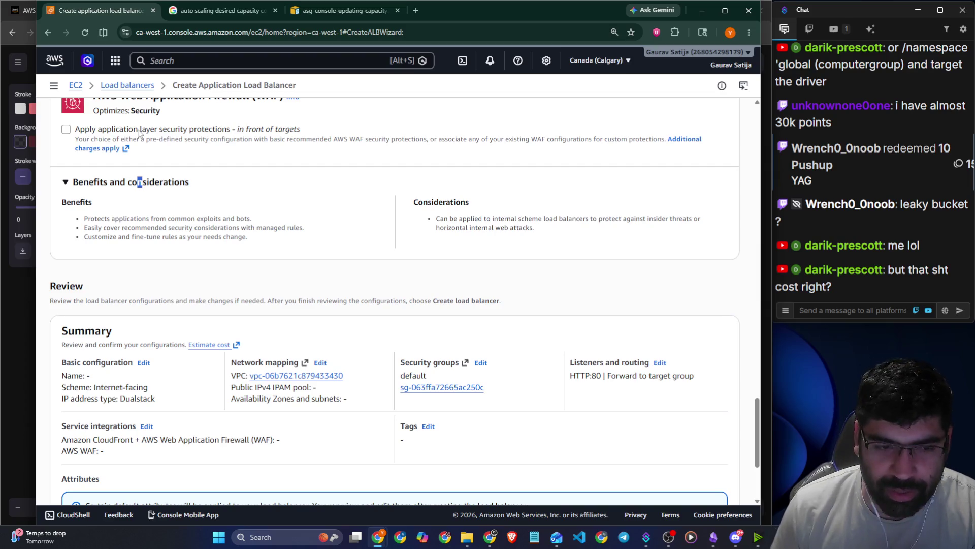
scroll(217, 141, "down", 3)
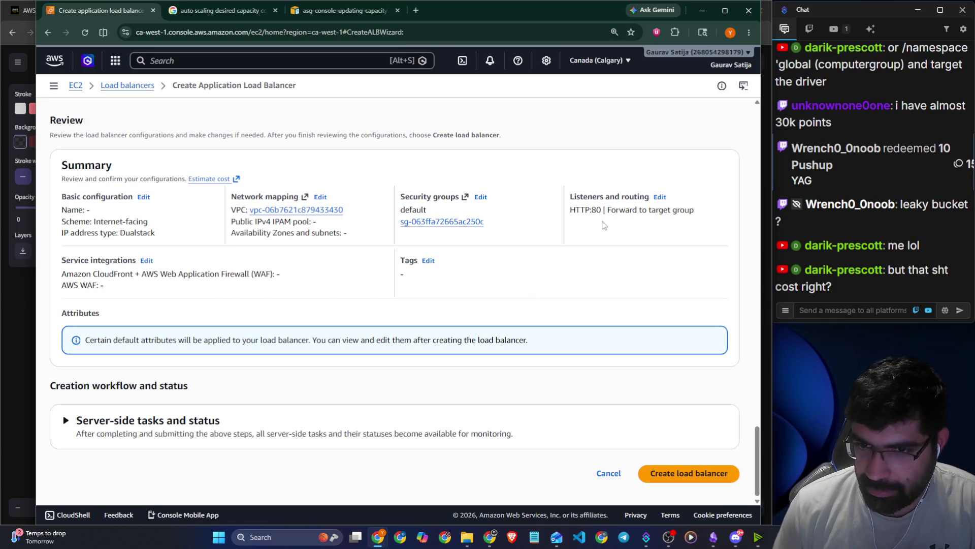
left_click(660, 197)
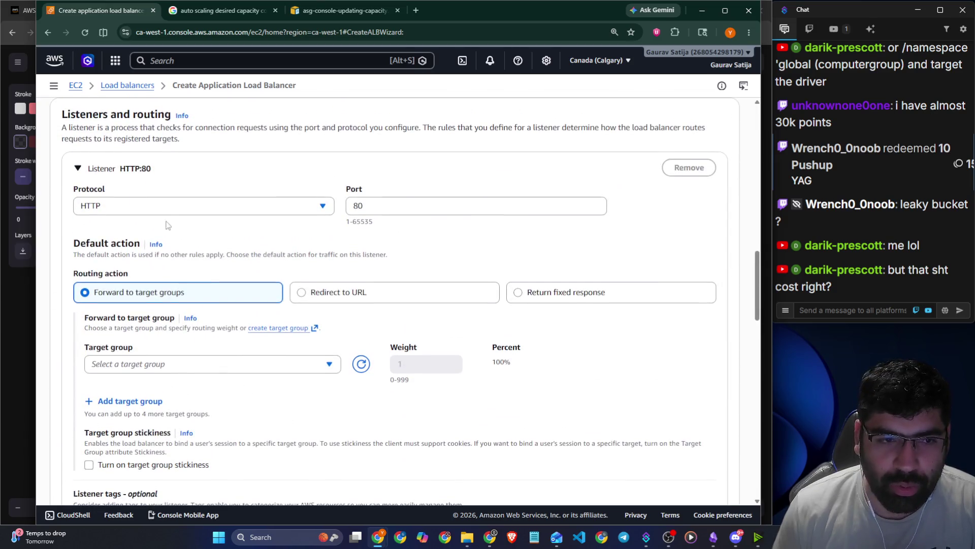
Compare the listener's HTTP and HTTPS protocol options, keeping HTTP on port 80.
left_click(166, 207)
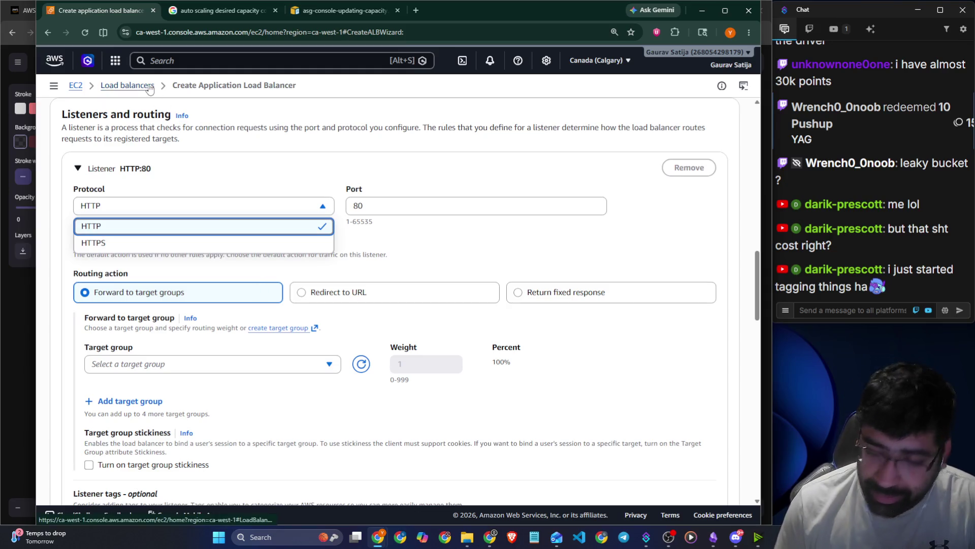
left_click(543, 205)
left_click(239, 209)
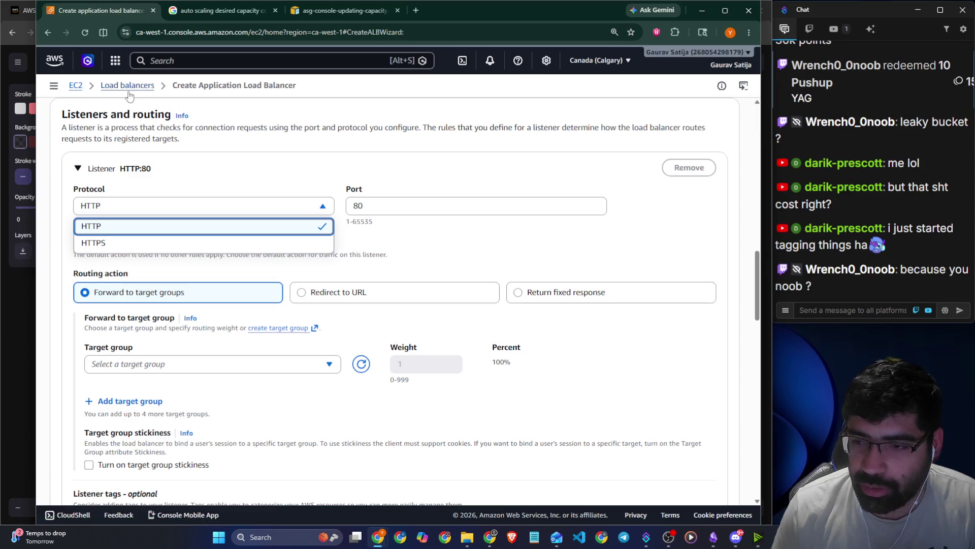
left_click_drag(299, 85, 125, 98)
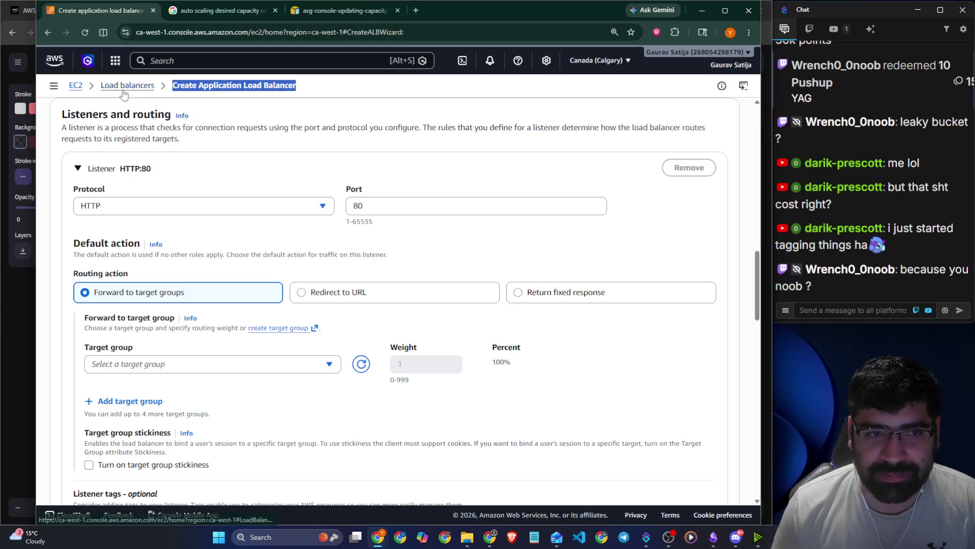
left_click(123, 86)
left_click(644, 113)
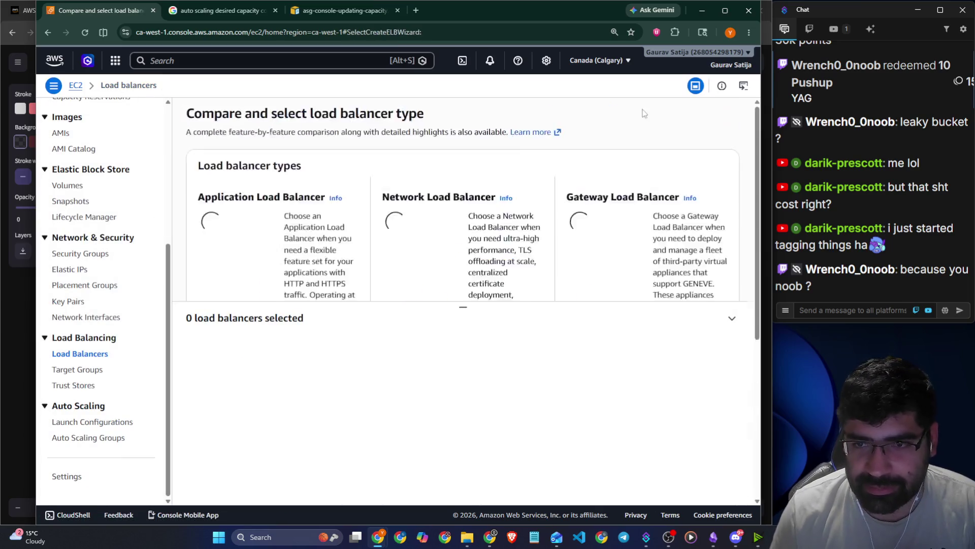
scroll(141, 196, "down", 3)
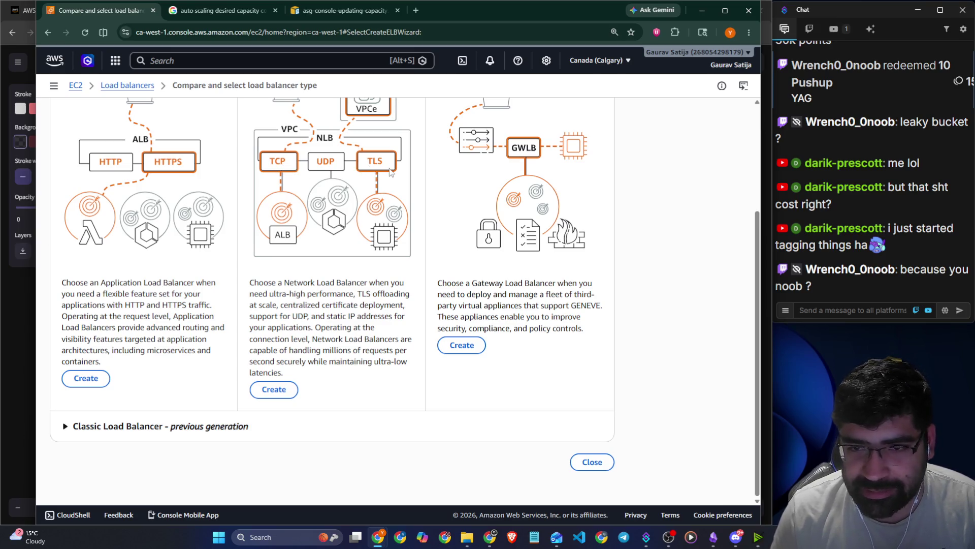
scroll(360, 228, "up", 2)
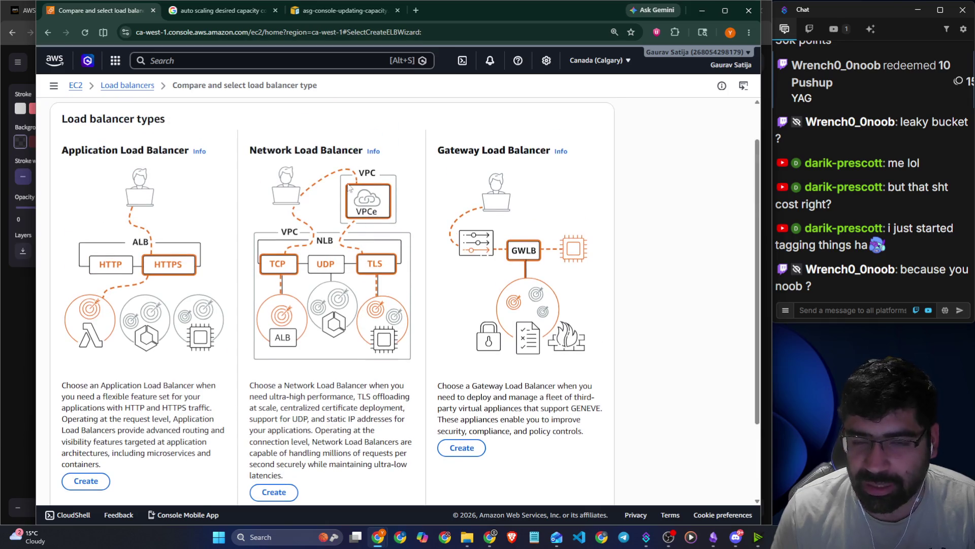
left_click_drag(250, 151, 359, 153)
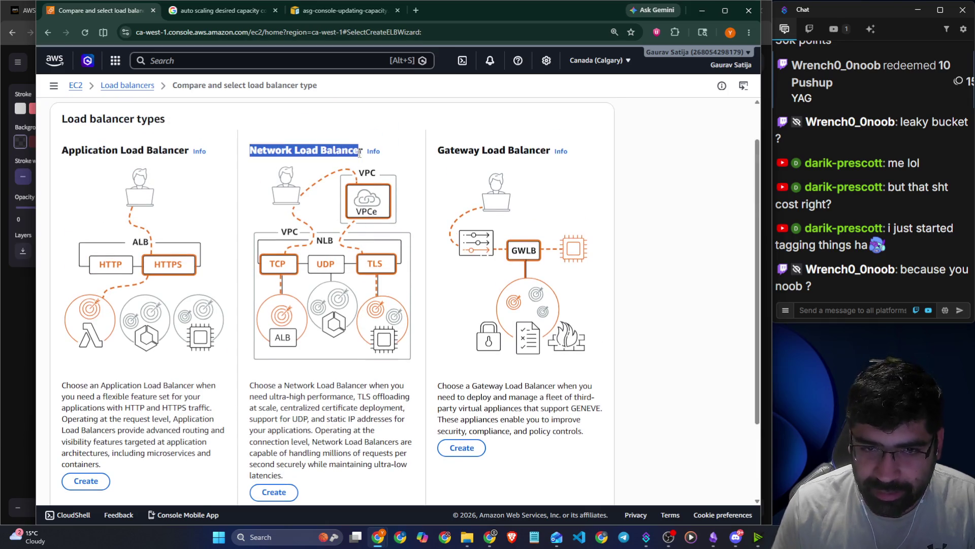
left_click_drag(438, 151, 546, 152)
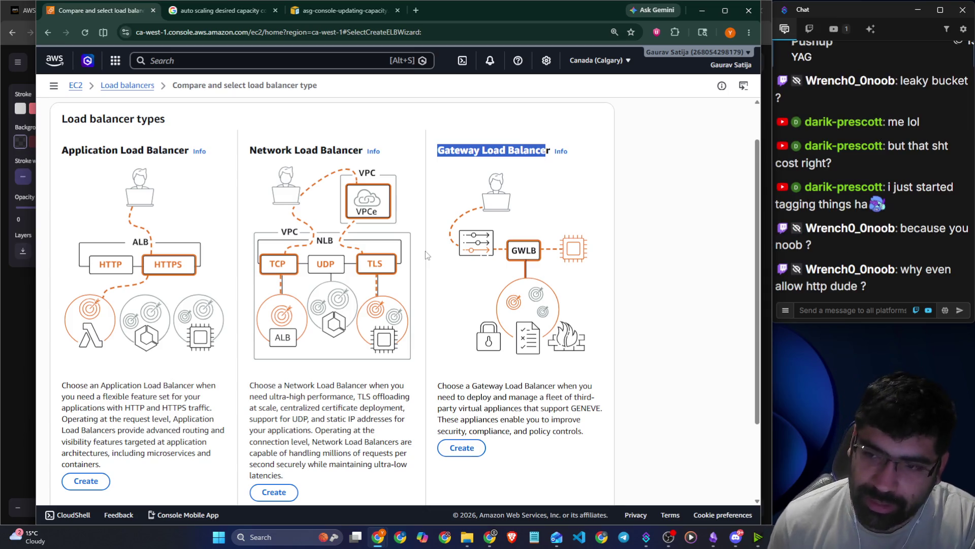
scroll(324, 318, "down", 2)
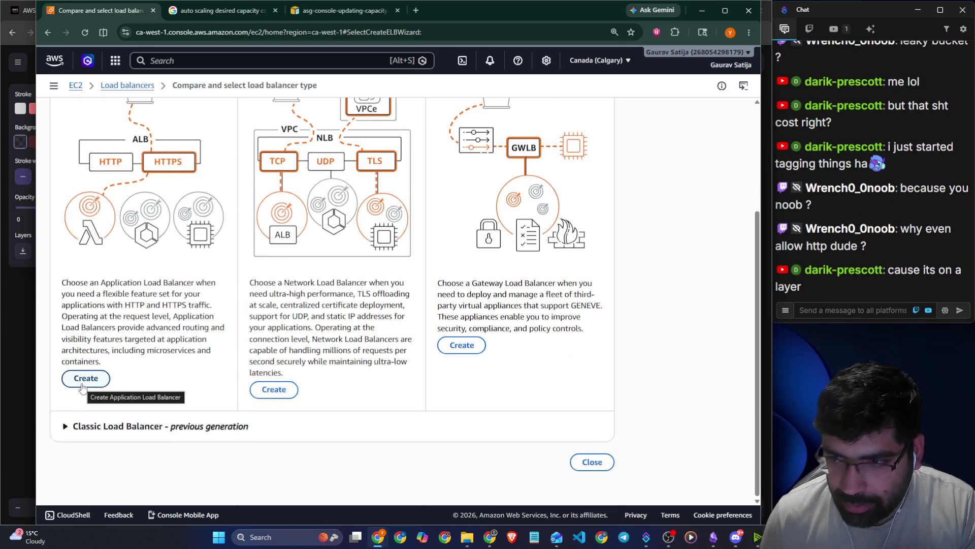
left_click(82, 387)
Scroll the Application Load Balancer form down to Security groups and Listeners and routing.
scroll(193, 223, "down", 5)
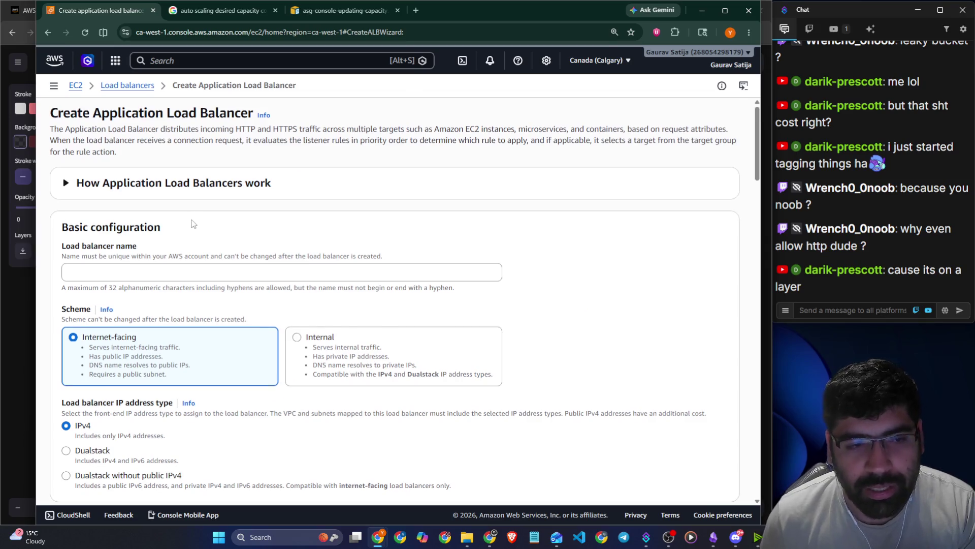
scroll(192, 227, "down", 7)
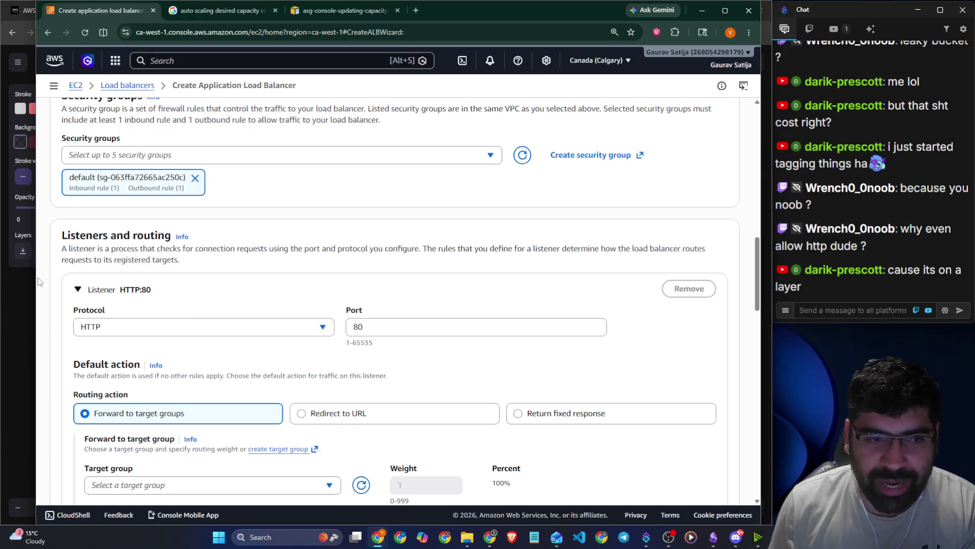
left_click(313, 11)
Google 'elb rule change all incoming http traffic to https image' and show image results.
left_click(363, 31)
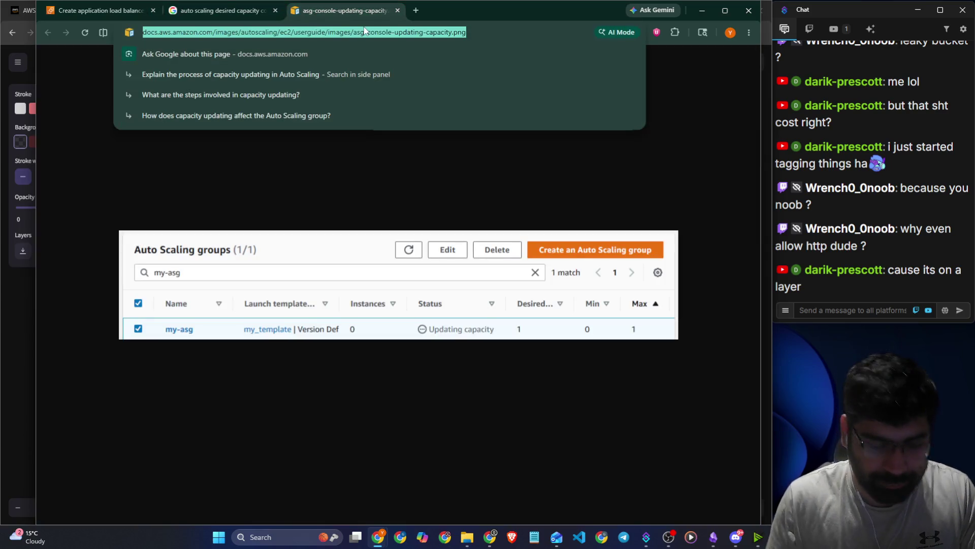
type("elb rule")
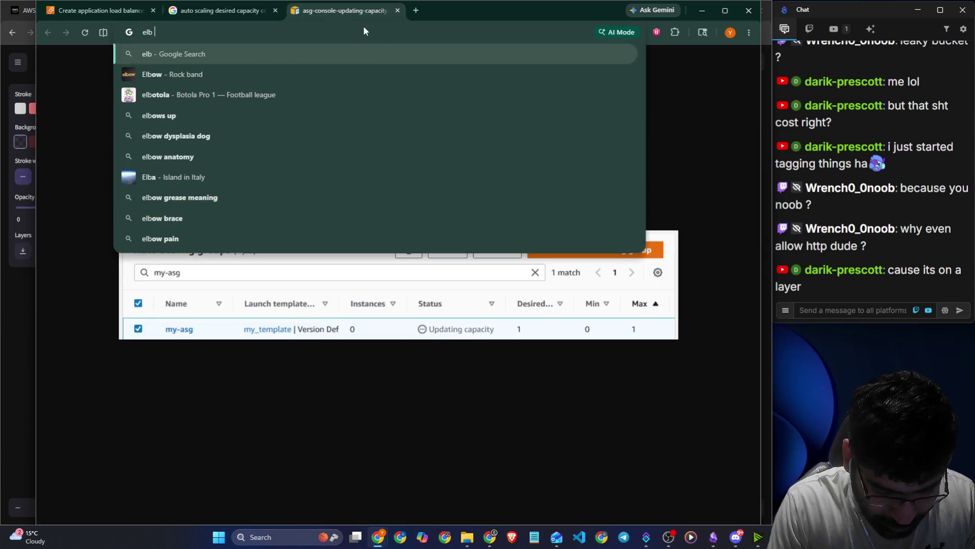
type("change al")
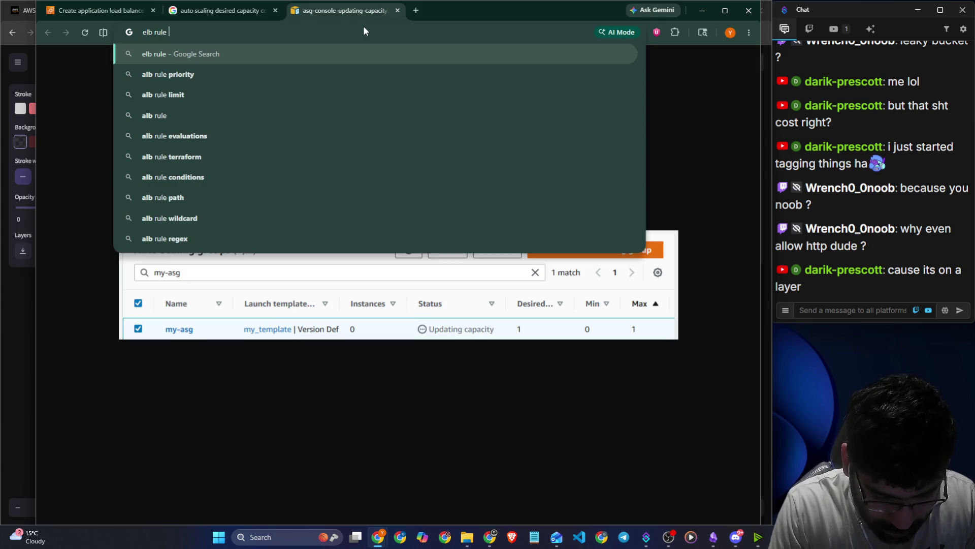
type("l i")
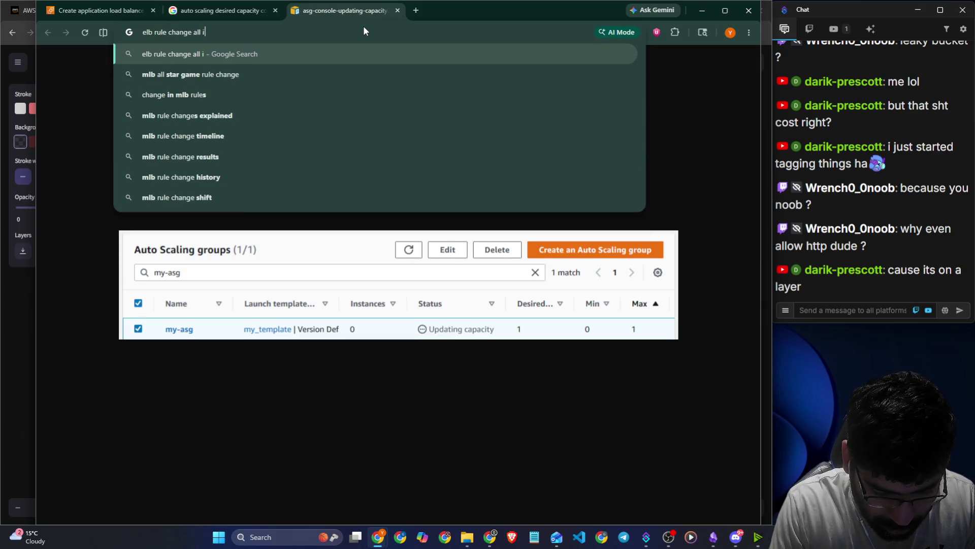
type("ncoming http ")
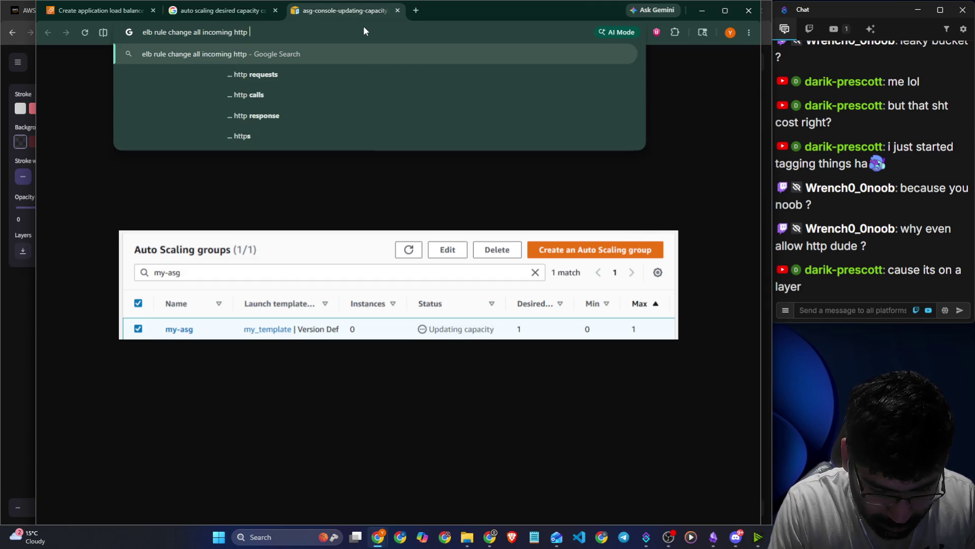
type("traffic to htts")
key("BackSpace")
key("BackSpace")
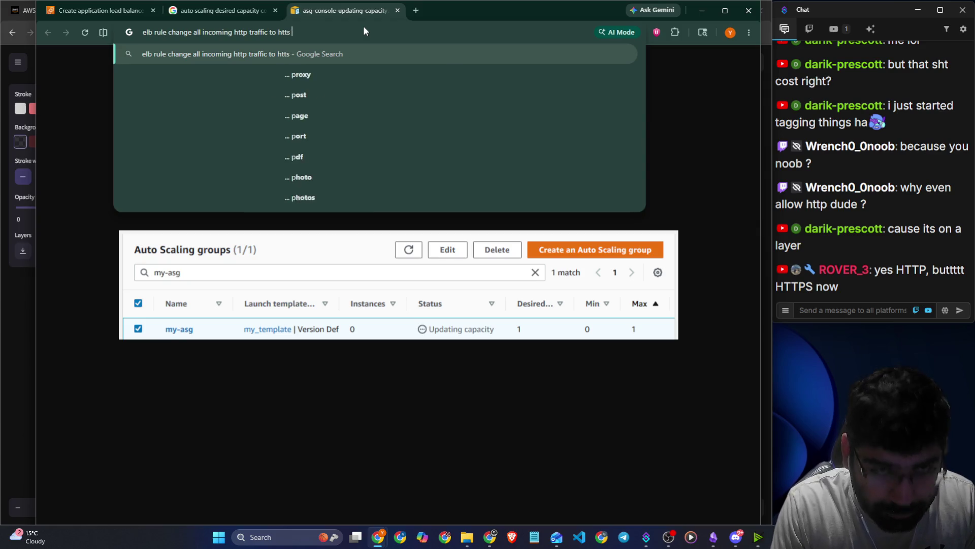
type("ps image")
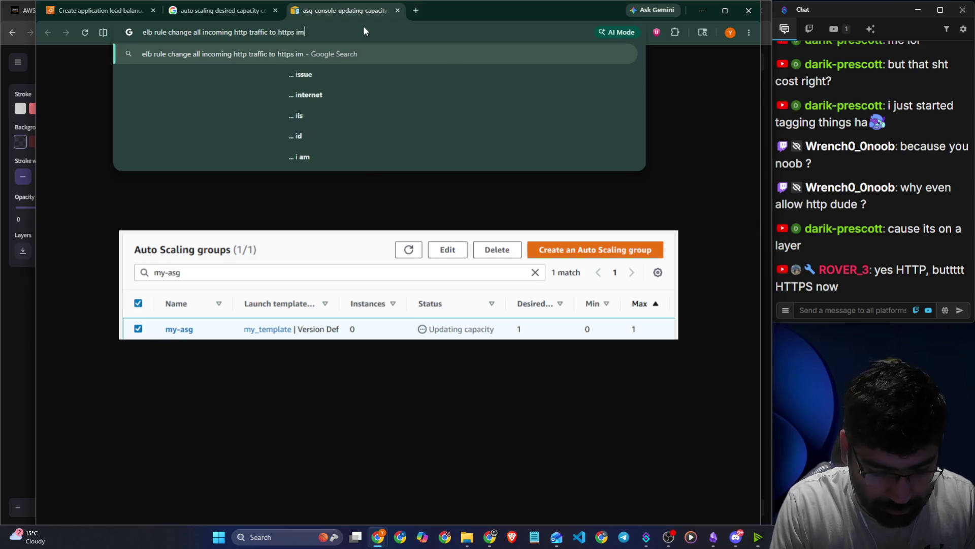
key("Return")
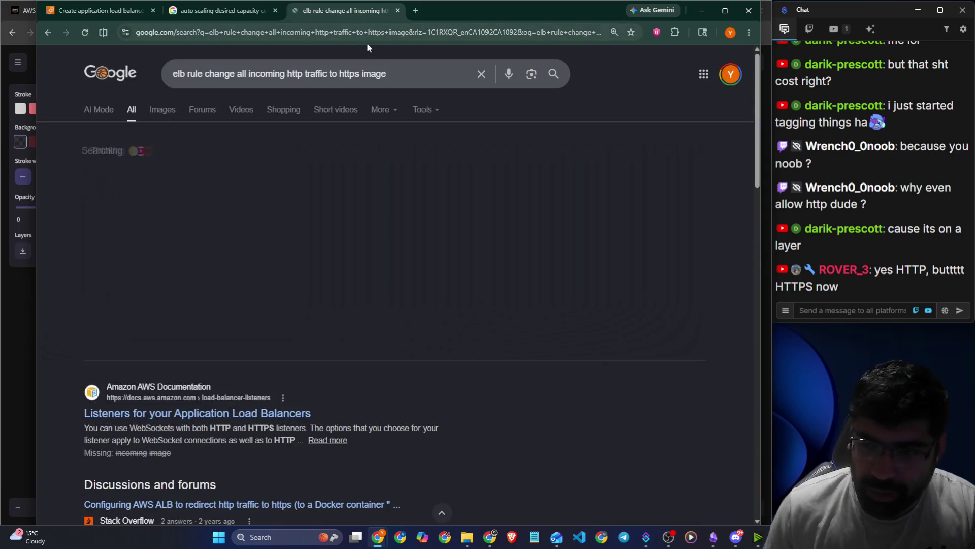
left_click(160, 110)
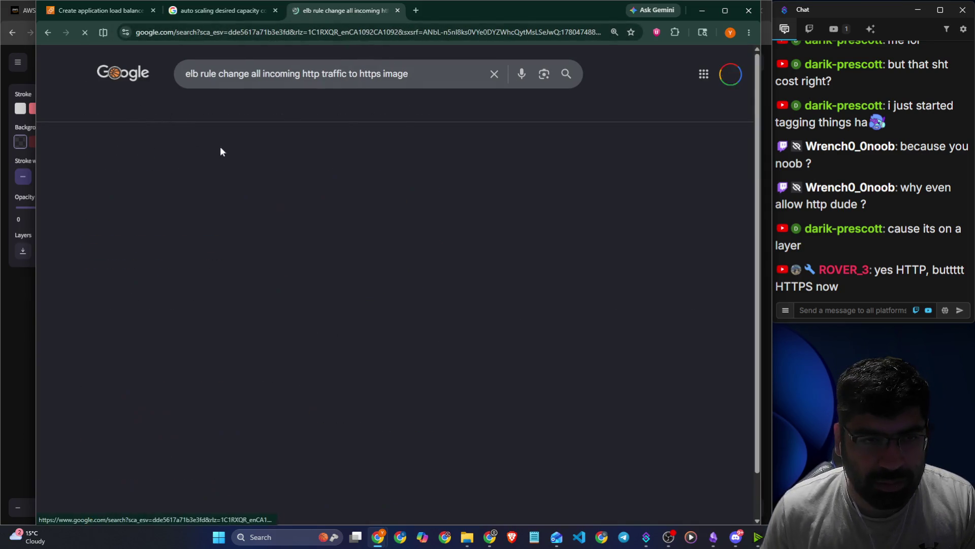
Preview the ELB image results and view the AWS listeners screenshot full size in a new tab.
left_click(96, 173)
left_click(296, 212)
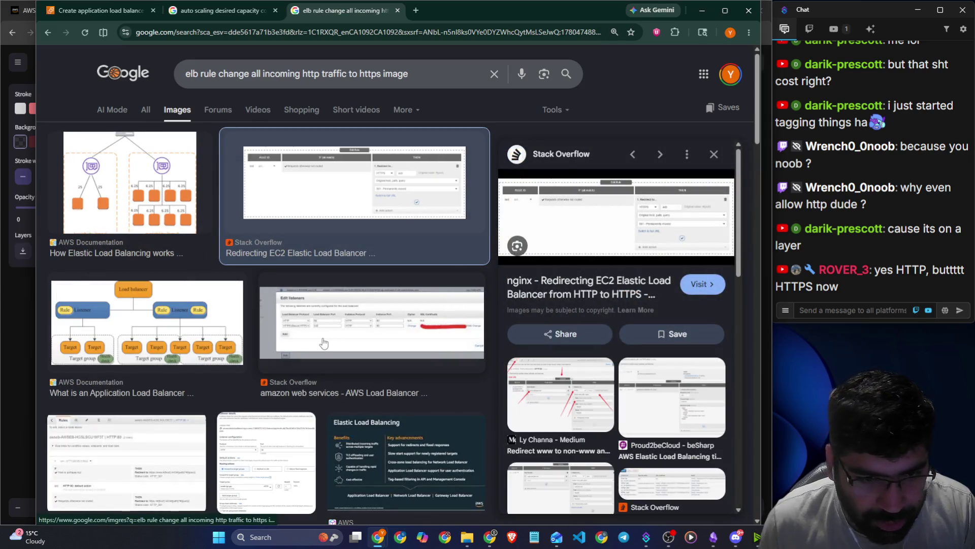
left_click(339, 332)
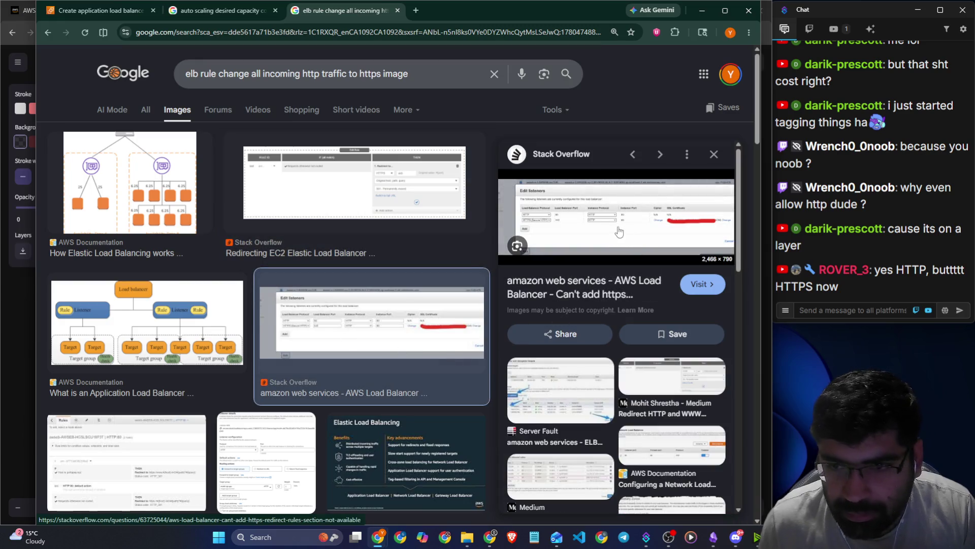
right_click(614, 225)
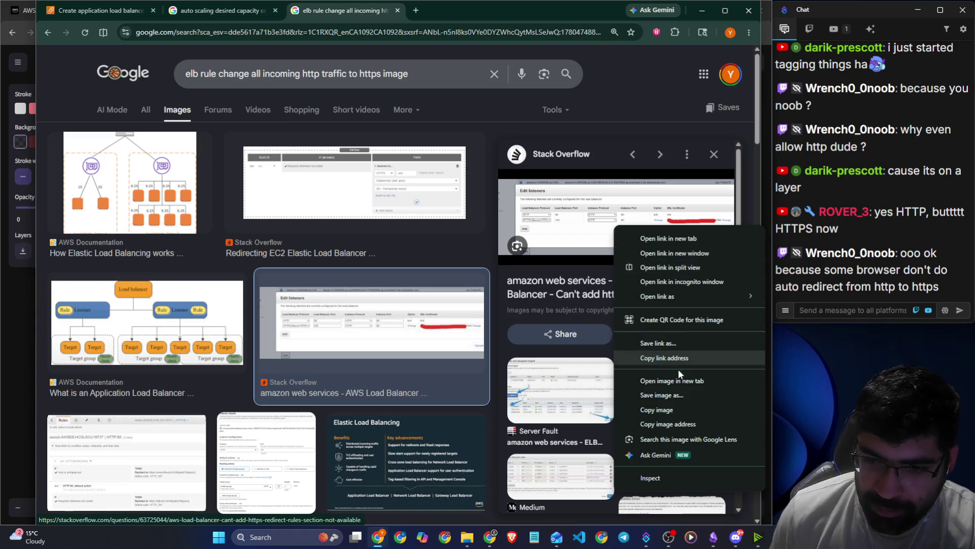
left_click(684, 380)
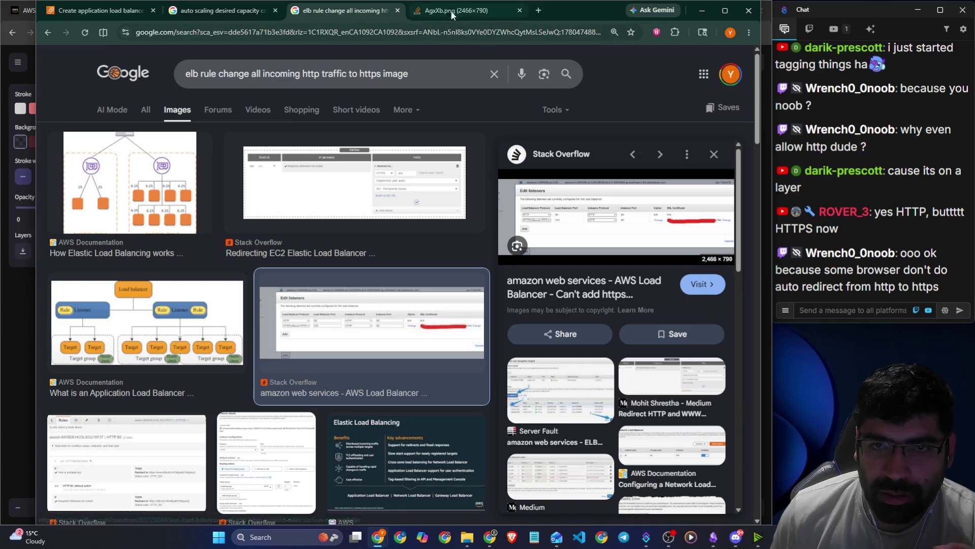
left_click(451, 11)
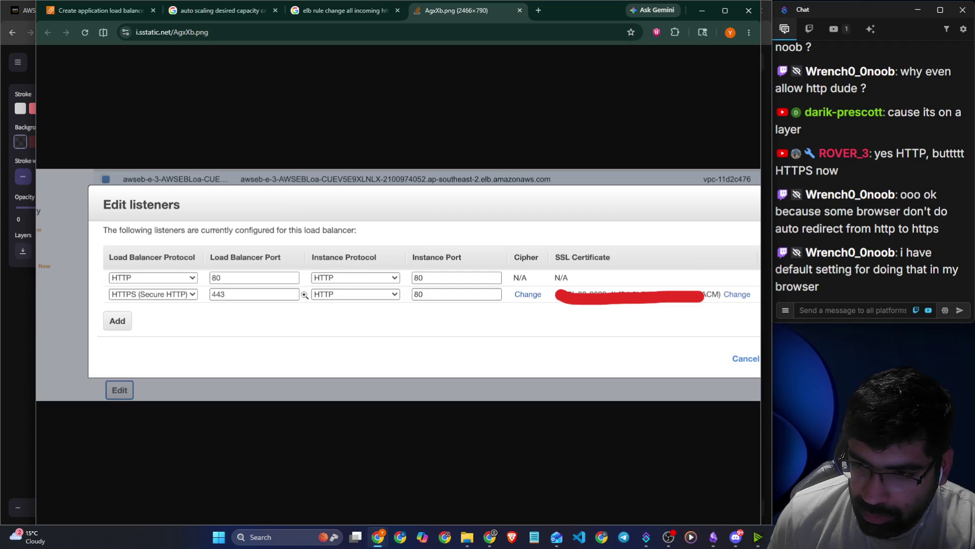
left_click(522, 11)
Preview the Stack Overflow redirect-rules screenshot in the results.
scroll(205, 351, "down", 2)
left_click(205, 350)
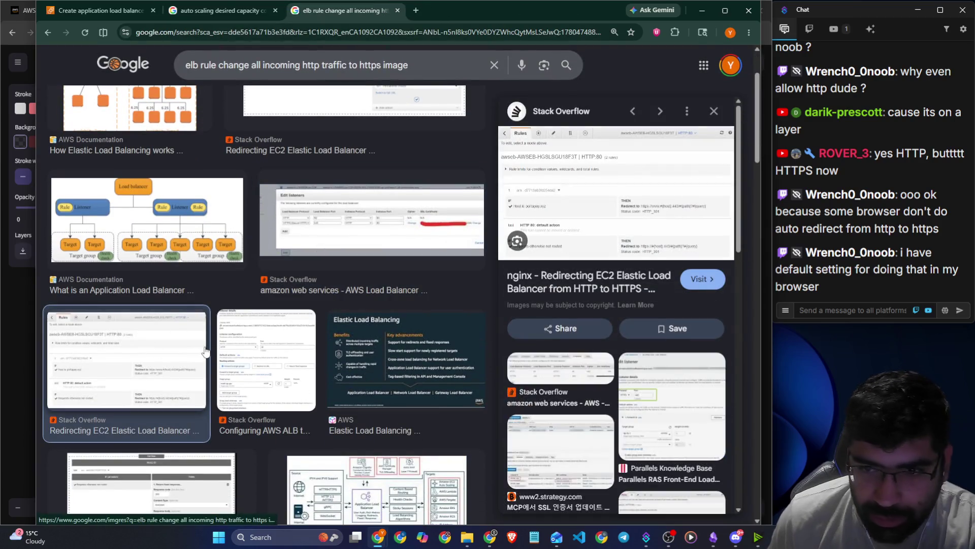
right_click(611, 216)
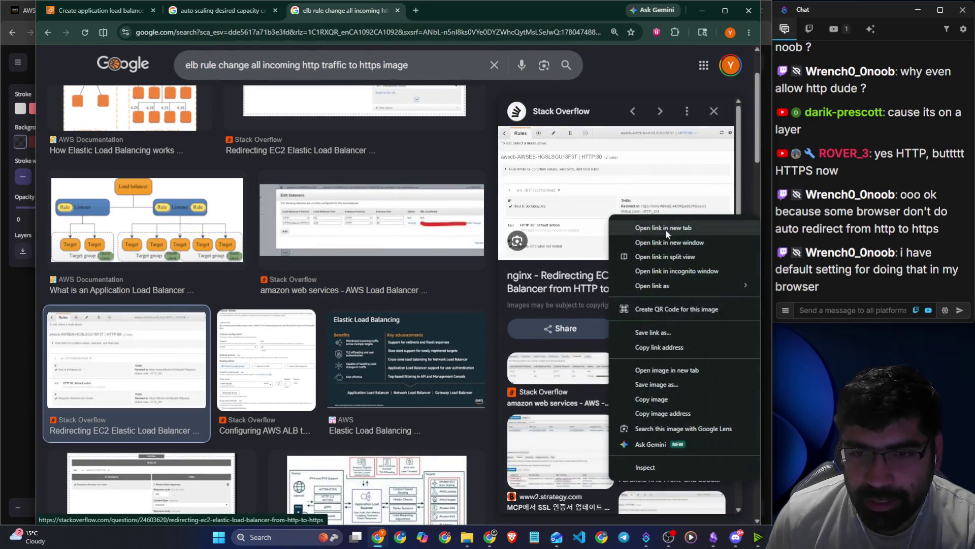
Open the redirect-rules screenshot full size, zoom in, and copy the image.
left_click(670, 370)
key("ctrl+Tab")
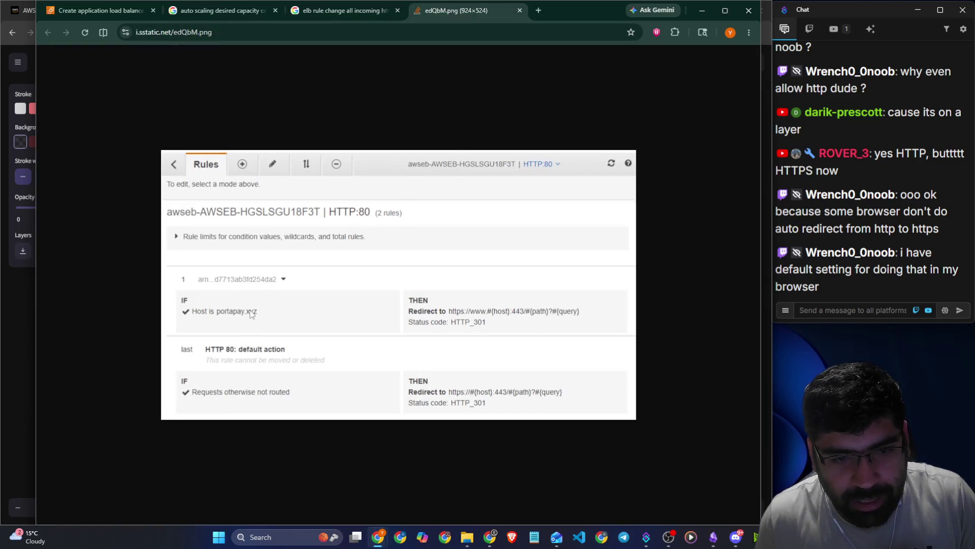
key("ctrl+plus")
key("ctrl+plus")
key("ctrl+plus")
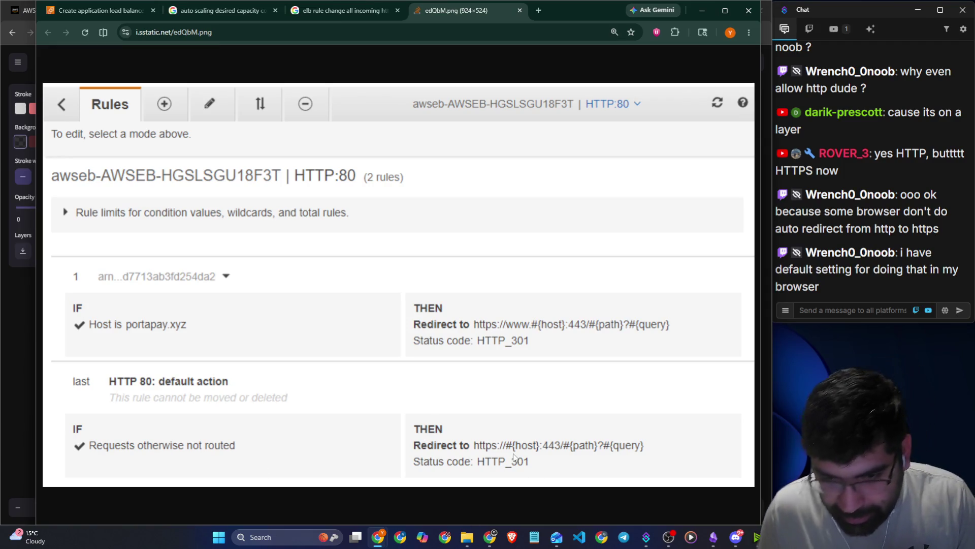
right_click(442, 431)
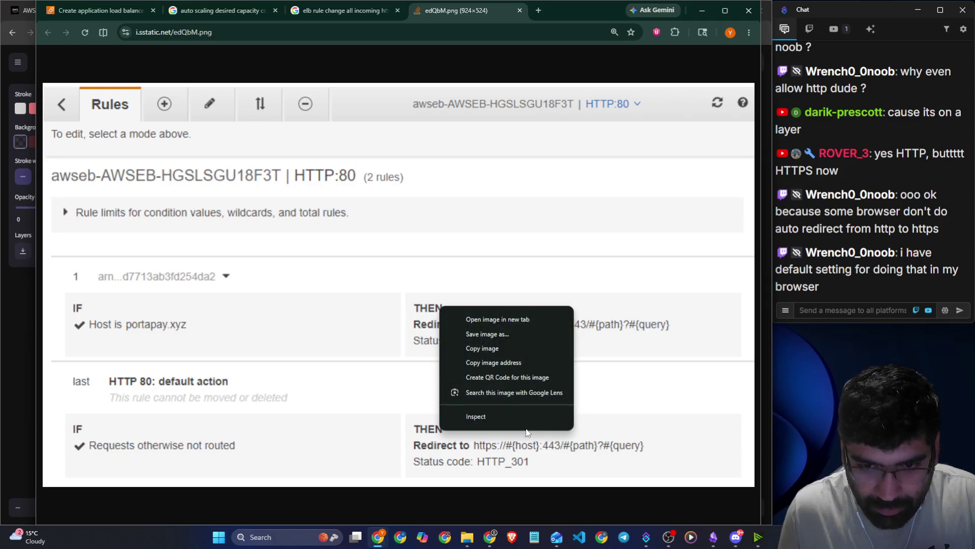
left_click(483, 349)
Post the rules screenshot in the Discord chat and paste it onto the Excalidraw whiteboard.
left_click(736, 537)
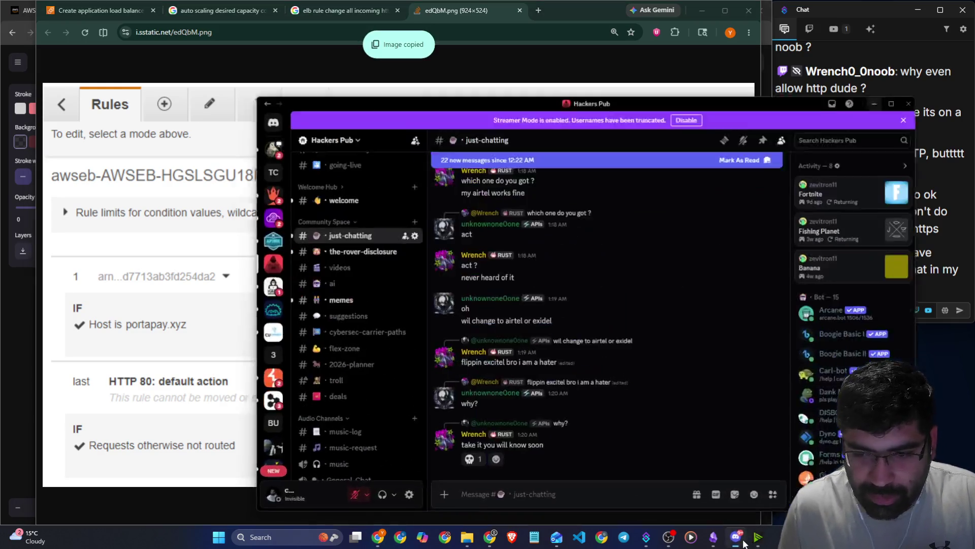
key("ctrl+v")
key("Return")
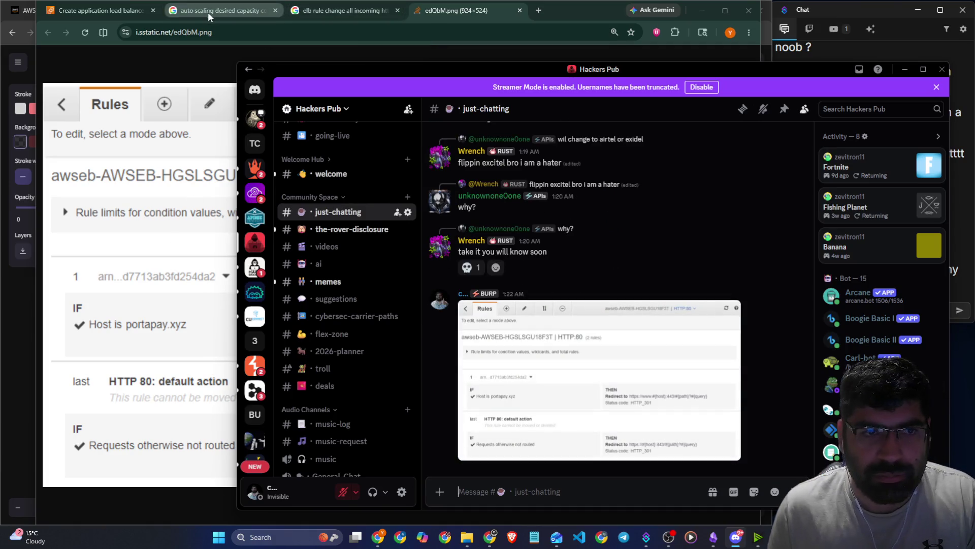
left_click(180, 2)
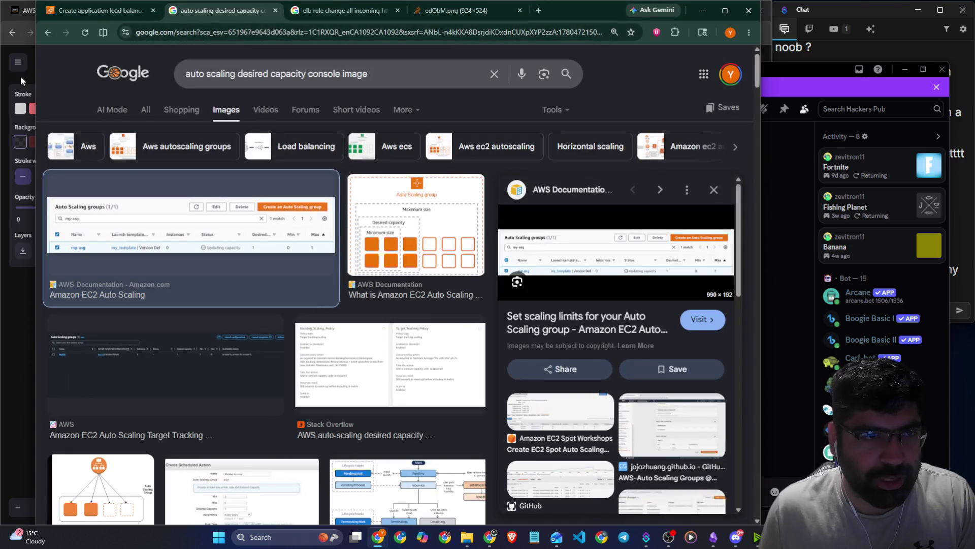
left_click(29, 326)
key("ctrl+v")
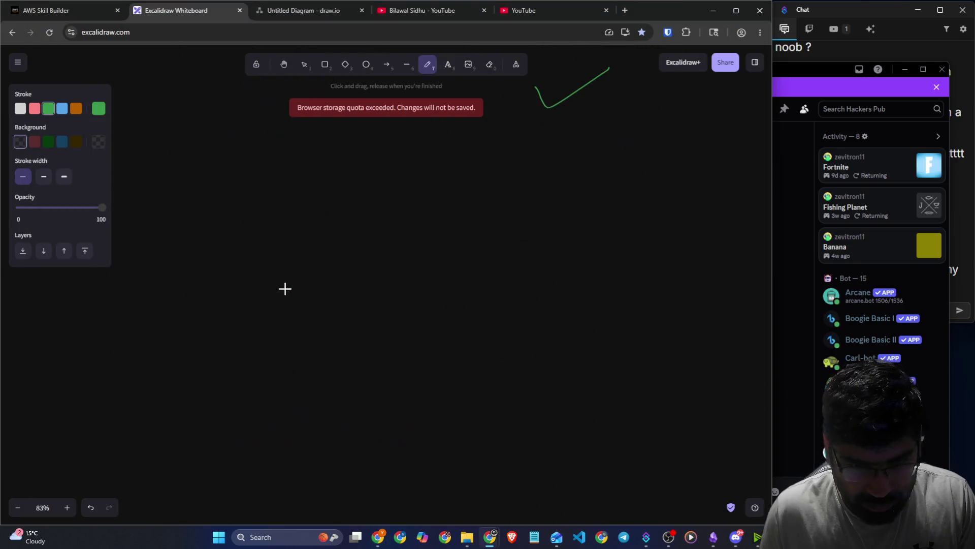
Enlarge the pasted rules screenshot to span the canvas and reposition it lower.
left_click_drag(294, 290, 334, 293)
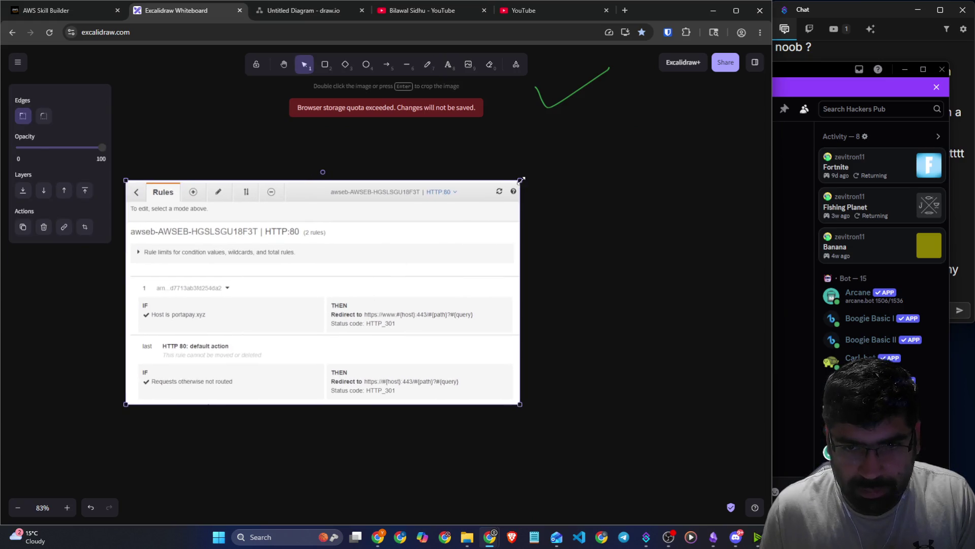
left_click_drag(520, 179, 787, 69)
mouse_move(772, 29)
left_mouse_down()
mouse_move(559, 72)
mouse_move(405, 76)
left_mouse_up()
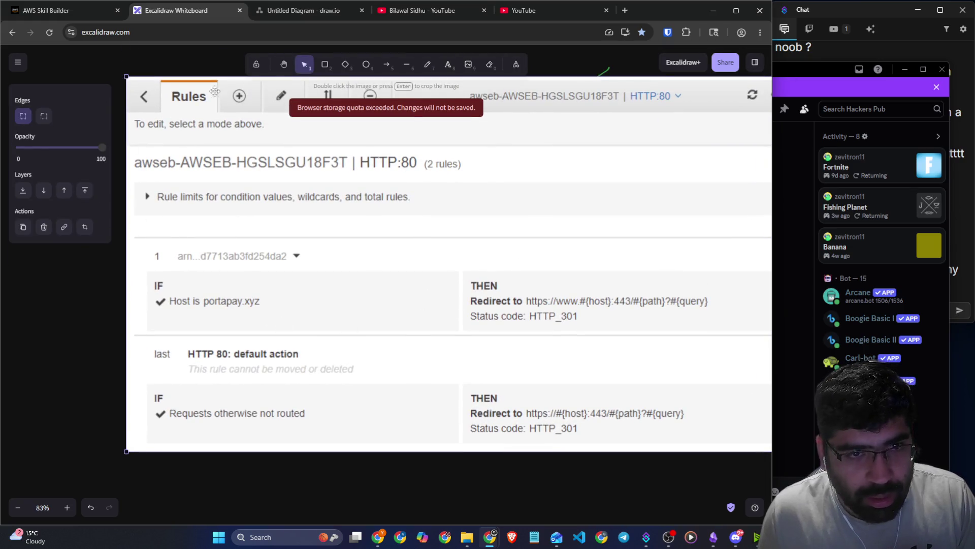
Mark the screenshot in green: underline the default condition, circle HTTP_301, tick the redirect URL.
left_click(427, 64)
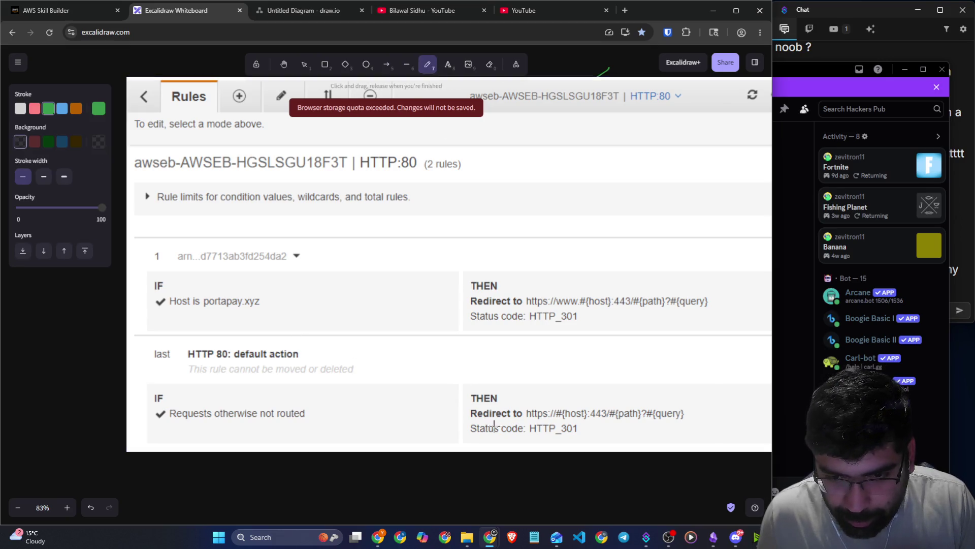
left_click_drag(219, 428, 325, 428)
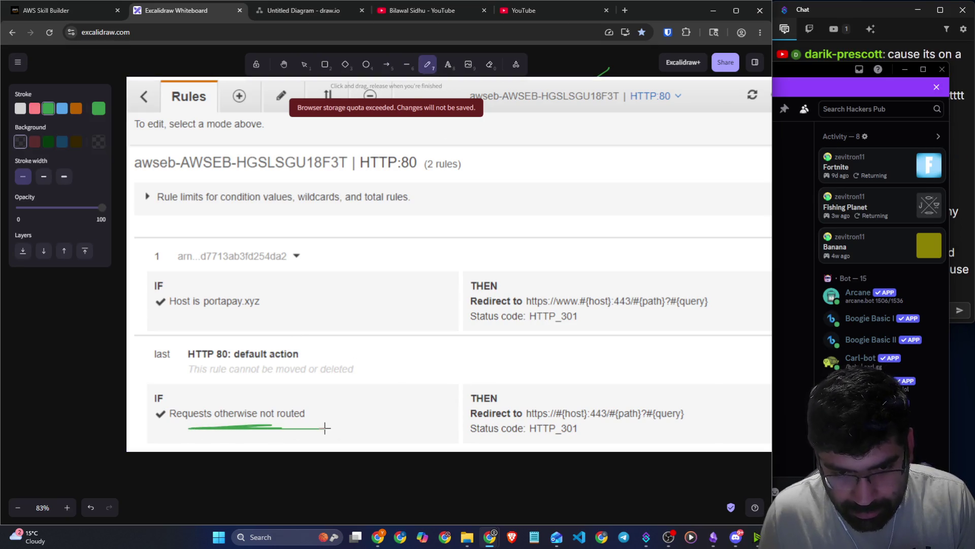
mouse_move(534, 424)
left_mouse_down()
mouse_move(585, 424)
mouse_move(531, 424)
mouse_move(523, 402)
mouse_move(551, 404)
mouse_move(585, 429)
mouse_move(520, 436)
mouse_move(584, 435)
left_mouse_up()
mouse_move(573, 402)
left_mouse_down()
mouse_move(611, 386)
mouse_move(702, 385)
left_mouse_up()
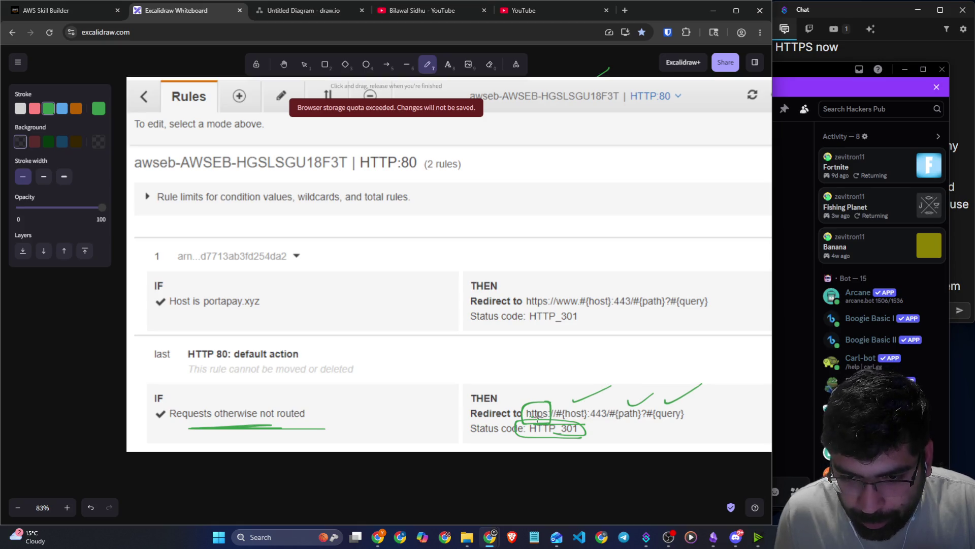
left_click(884, 305)
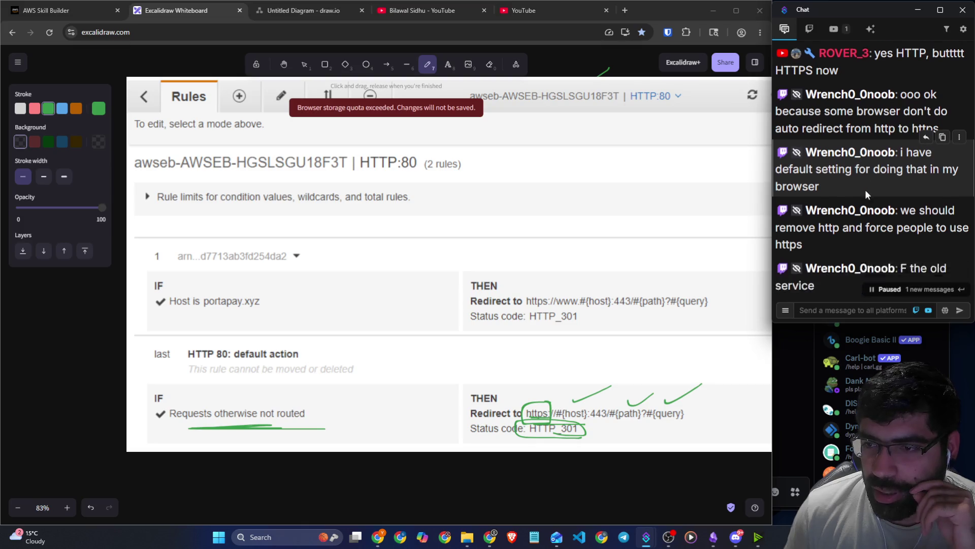
left_click_drag(862, 105, 953, 105)
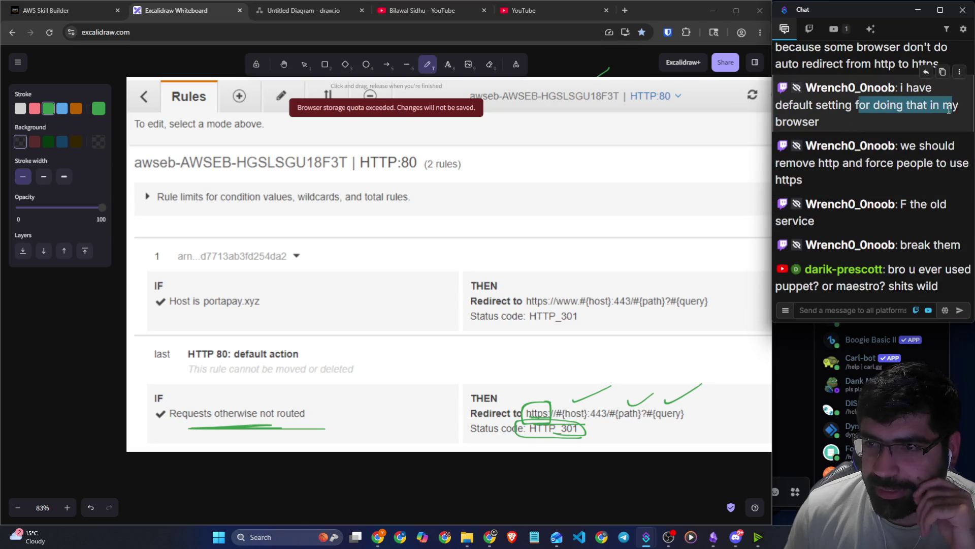
Scroll the canvas down to blank space below the annotated screenshot.
mouse_move(955, 146)
left_mouse_down()
mouse_move(909, 147)
mouse_move(968, 163)
left_mouse_up()
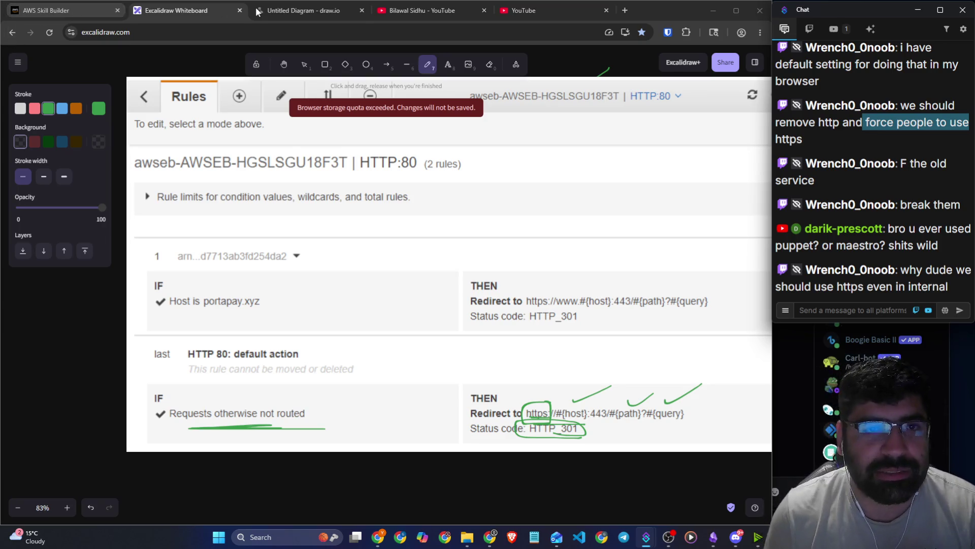
scroll(316, 232, "down", 10)
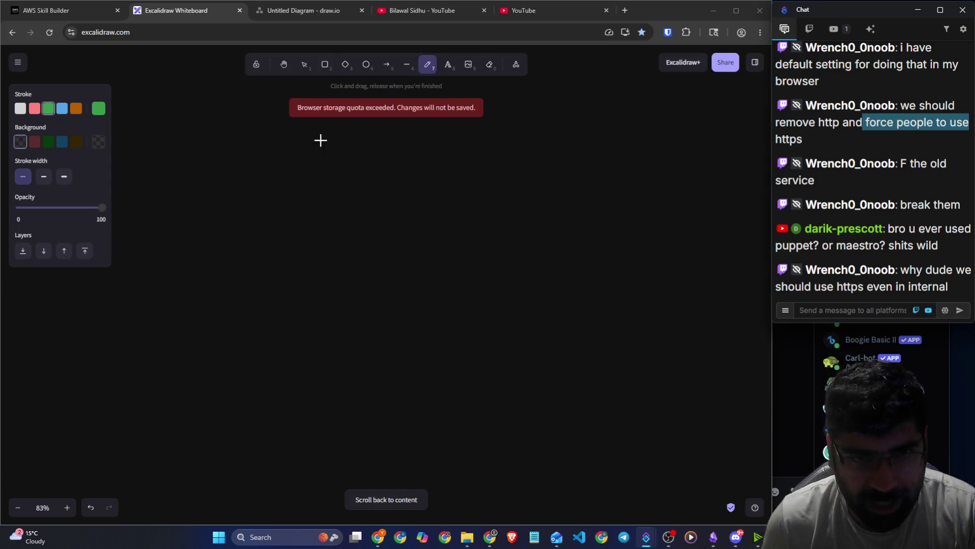
Draw a large rounded rectangle with an extra-bold white outline and shift it left.
left_click(325, 65)
mouse_move(239, 137)
left_mouse_down()
mouse_move(346, 348)
mouse_move(648, 464)
mouse_move(663, 448)
left_mouse_up()
left_click(64, 177)
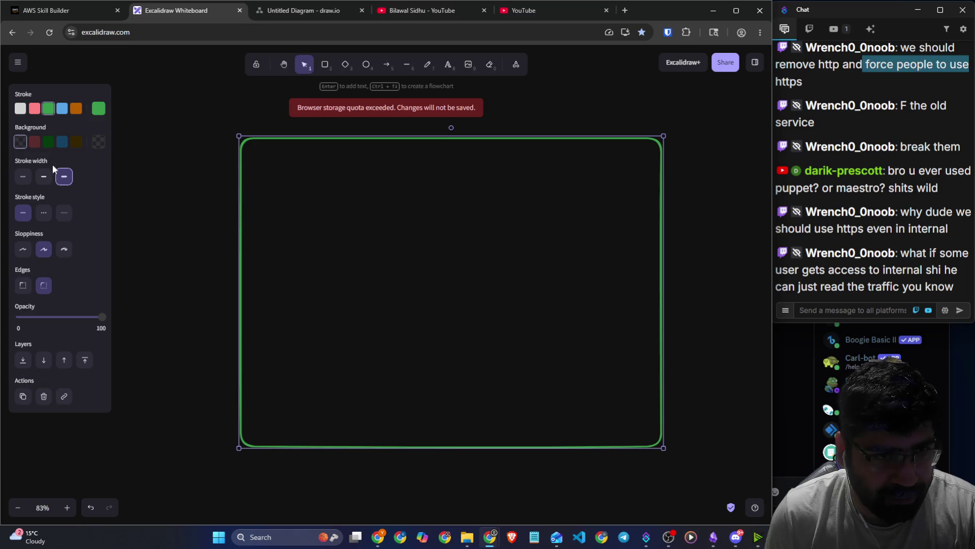
left_click(20, 108)
mouse_move(464, 264)
left_mouse_down()
mouse_move(401, 257)
mouse_move(417, 261)
left_mouse_up()
left_click(668, 323)
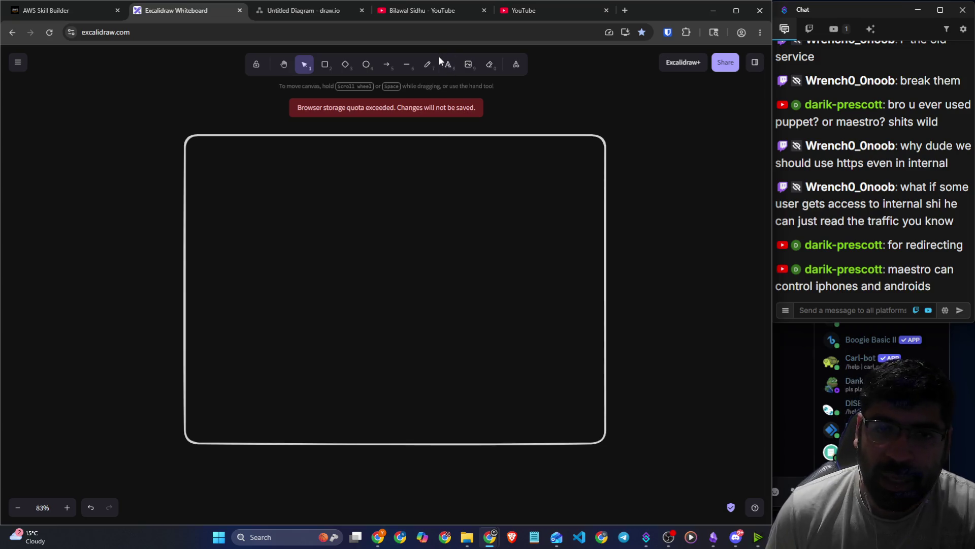
left_click(428, 64)
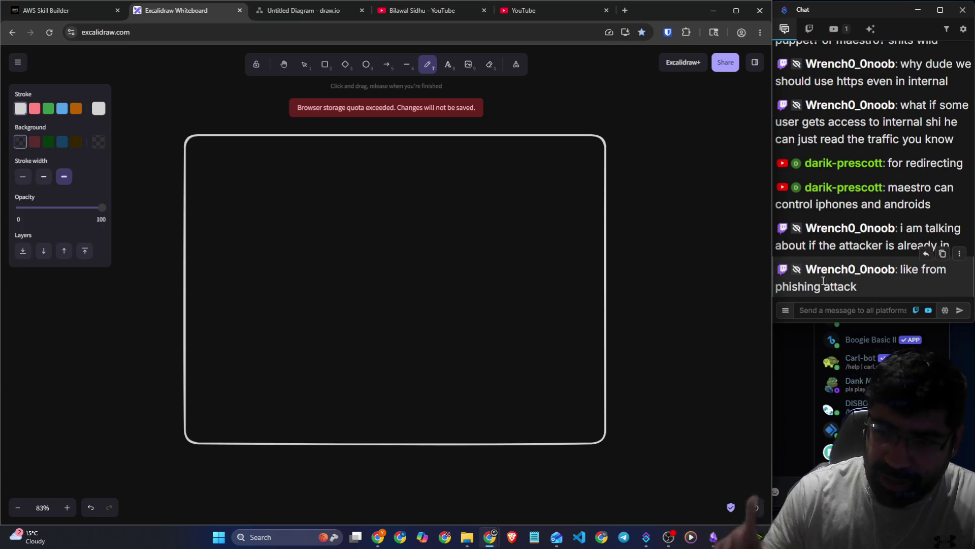
left_click(839, 310)
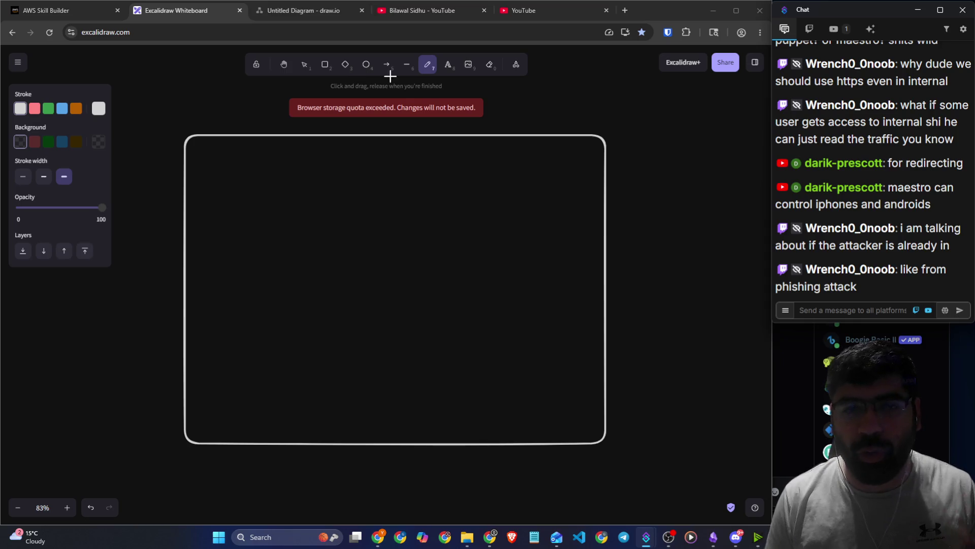
Handwrite a 'Docker SWARM' label beside the frame with a thin pencil stroke.
mouse_move(548, 75)
left_mouse_down()
mouse_move(540, 122)
mouse_move(593, 77)
mouse_move(538, 102)
mouse_move(562, 80)
mouse_move(567, 103)
mouse_move(613, 92)
mouse_move(582, 111)
left_mouse_up()
key("ctrl+z")
left_click(28, 176)
mouse_move(626, 141)
left_mouse_down()
mouse_move(625, 172)
mouse_move(656, 155)
mouse_move(670, 167)
left_mouse_up()
mouse_move(674, 145)
left_mouse_down()
mouse_move(697, 163)
mouse_move(707, 148)
left_mouse_up()
left_click_drag(646, 185, 627, 213)
mouse_move(646, 192)
left_mouse_down()
mouse_move(686, 201)
mouse_move(700, 183)
mouse_move(707, 203)
mouse_move(729, 188)
left_mouse_up()
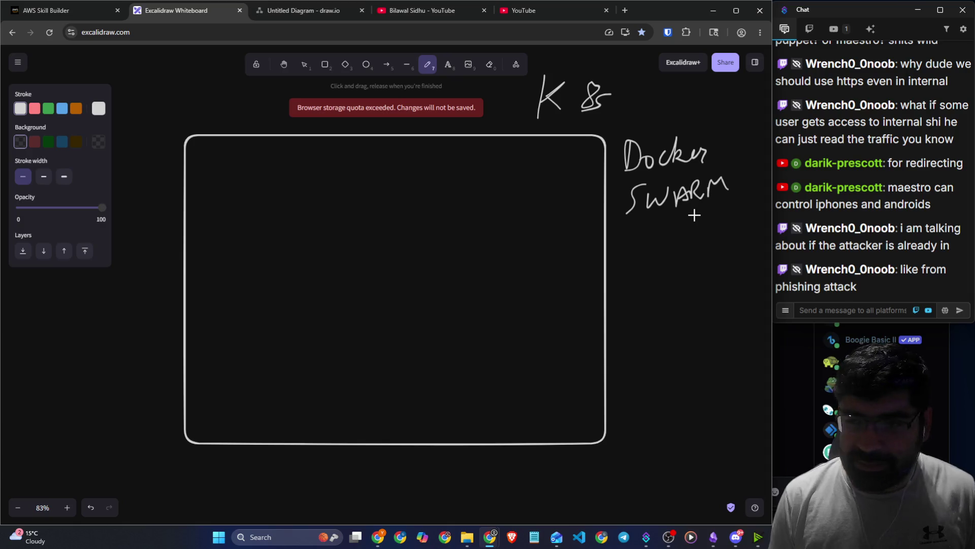
Draw four rounded boxes inside the frame in a two-by-two grid.
mouse_move(274, 160)
left_mouse_down()
mouse_move(259, 168)
mouse_move(278, 158)
left_mouse_up()
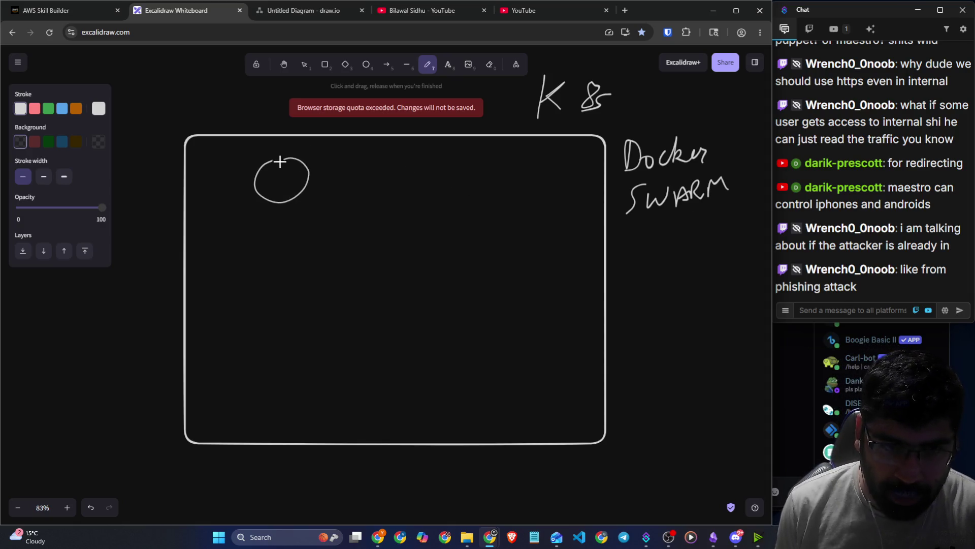
key("ctrl+z")
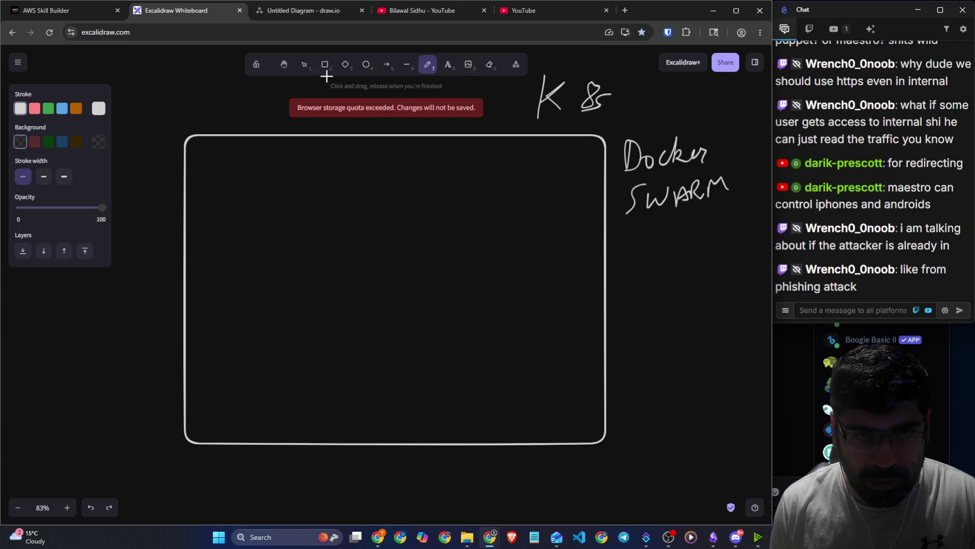
left_click(325, 65)
mouse_move(237, 162)
left_mouse_down()
mouse_move(322, 235)
mouse_move(332, 262)
left_mouse_up()
left_click(325, 65)
mouse_move(440, 174)
left_mouse_down()
mouse_move(505, 242)
mouse_move(559, 275)
left_mouse_up()
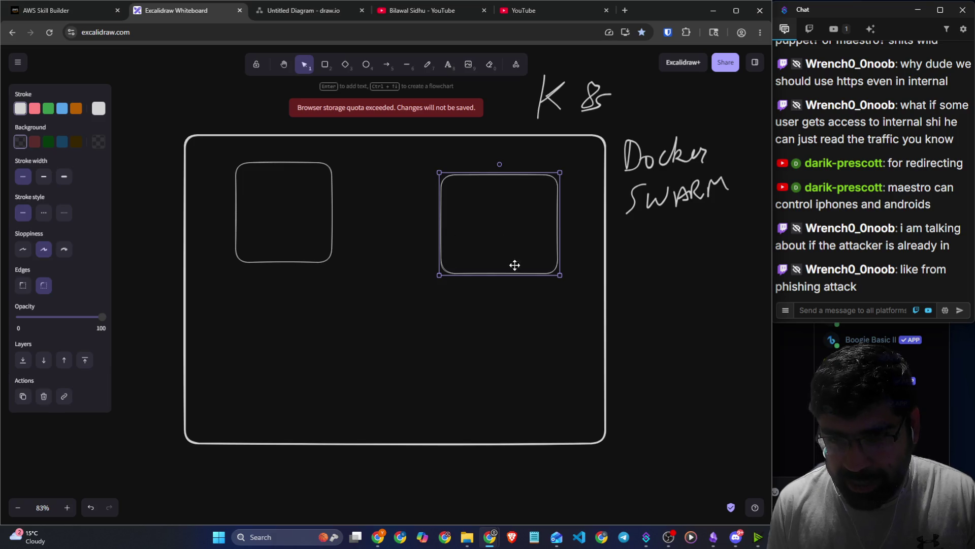
left_click(325, 65)
left_click_drag(257, 311, 353, 417)
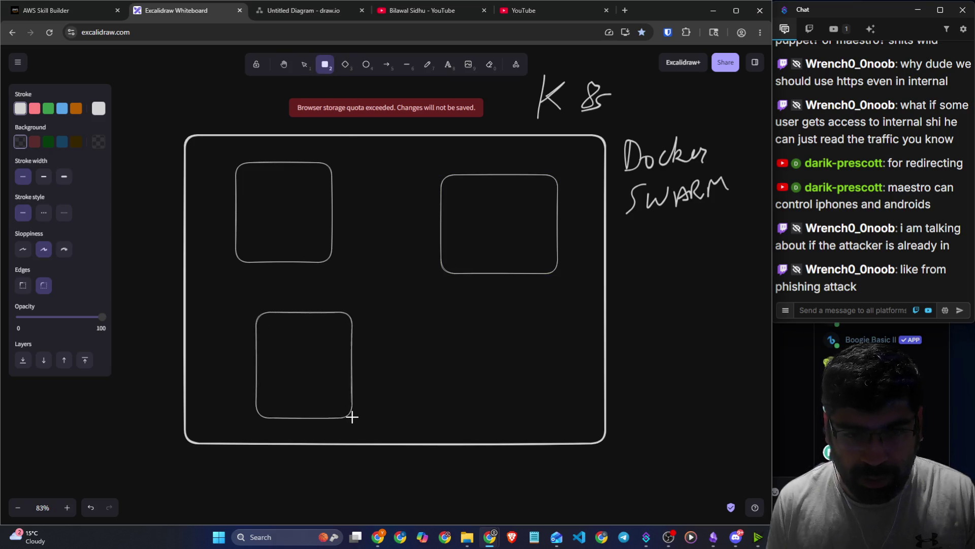
left_click(325, 65)
left_click_drag(445, 317, 585, 428)
Handwrite EC2 to the right of the frame and Nginx in the top-left box.
left_click(428, 64)
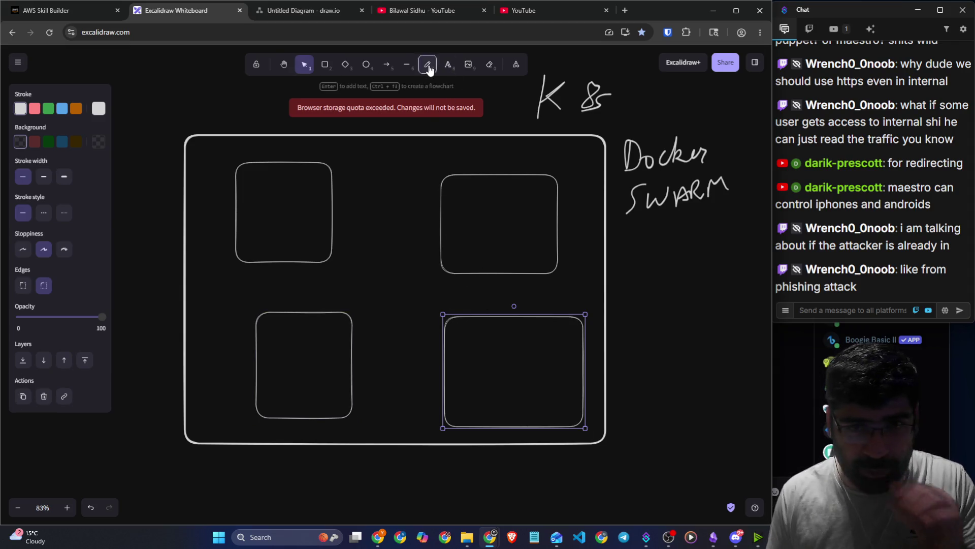
mouse_move(654, 326)
left_mouse_down()
mouse_move(646, 347)
mouse_move(662, 358)
mouse_move(721, 361)
left_mouse_up()
mouse_move(254, 214)
left_mouse_down()
mouse_move(277, 195)
mouse_move(278, 227)
mouse_move(293, 201)
mouse_move(315, 209)
left_mouse_up()
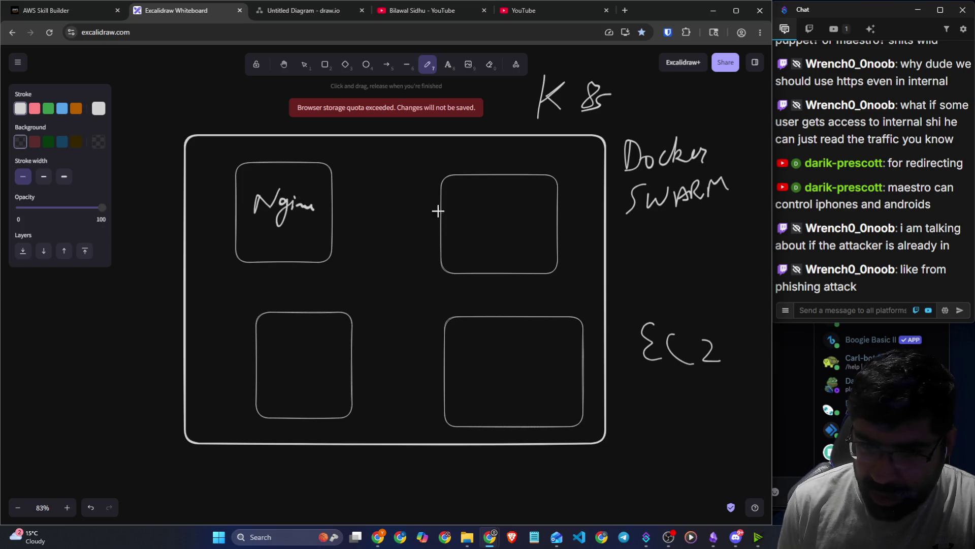
Handwrite FE, BE and LLM in the top-right, bottom-left and bottom-right boxes.
left_click_drag(477, 196, 462, 232)
mouse_move(459, 219)
left_mouse_down()
mouse_move(500, 206)
mouse_move(509, 222)
left_mouse_up()
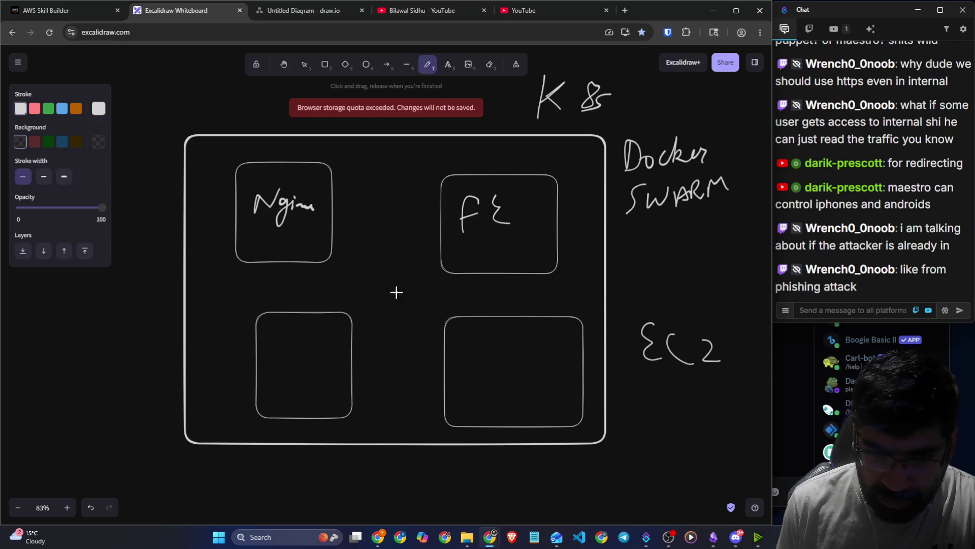
left_click_drag(282, 342, 275, 377)
mouse_move(282, 341)
left_mouse_down()
mouse_move(294, 358)
mouse_move(277, 375)
left_mouse_up()
left_click_drag(321, 344, 321, 369)
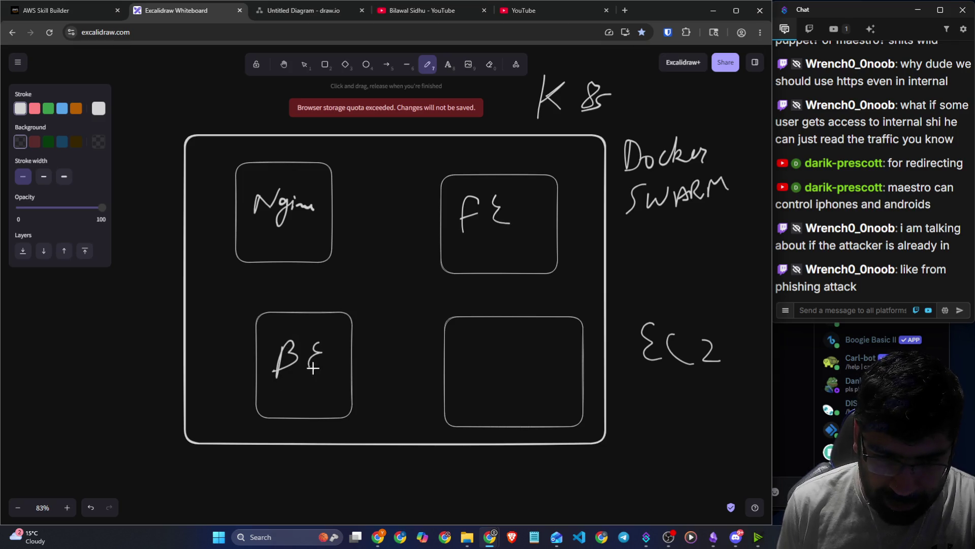
mouse_move(485, 343)
left_mouse_down()
mouse_move(493, 371)
mouse_move(522, 371)
mouse_move(536, 351)
mouse_move(553, 365)
left_mouse_up()
Draw arrows Nginx to FE, BE and LLM, plus BE to FE, BE to LLM, FE to LLM.
left_click_drag(328, 228, 447, 234)
left_click_drag(438, 227, 439, 242)
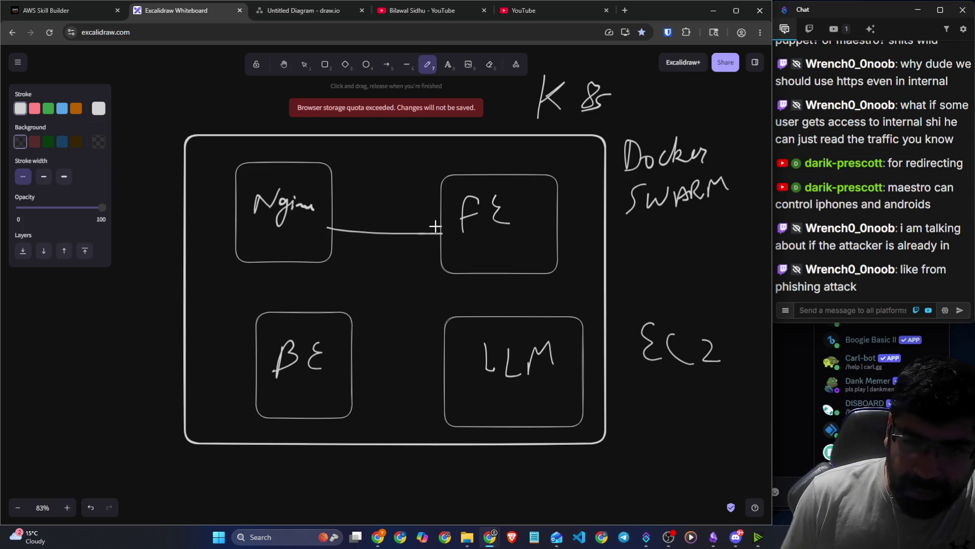
mouse_move(311, 261)
left_mouse_down()
mouse_move(295, 309)
mouse_move(318, 308)
left_mouse_up()
mouse_move(355, 364)
left_mouse_down()
mouse_move(440, 362)
mouse_move(413, 376)
left_mouse_up()
mouse_move(335, 262)
left_mouse_down()
mouse_move(438, 322)
mouse_move(431, 332)
left_mouse_up()
mouse_move(352, 320)
left_mouse_down()
mouse_move(429, 264)
mouse_move(431, 286)
left_mouse_up()
left_click_drag(485, 277, 485, 307)
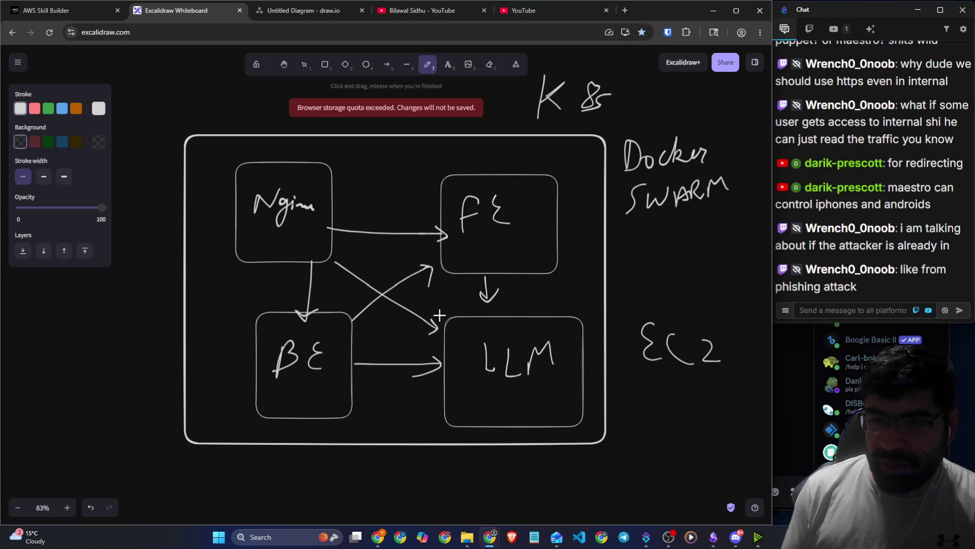
scroll(227, 234, "up", 1)
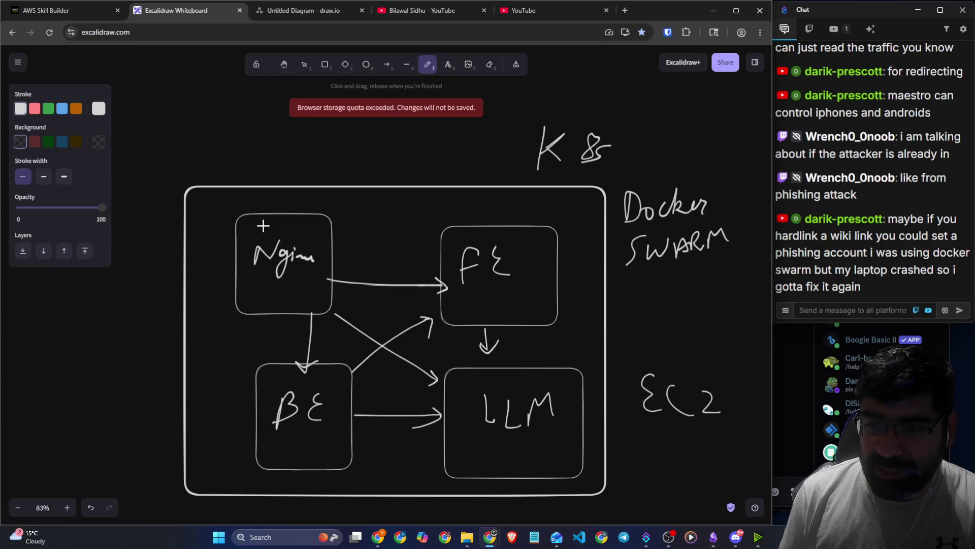
Sketch incoming arrows into the Nginx box and handwrite HTTP above them.
mouse_move(244, 221)
left_mouse_down()
mouse_move(178, 96)
mouse_move(246, 227)
mouse_move(218, 213)
mouse_move(261, 179)
left_mouse_up()
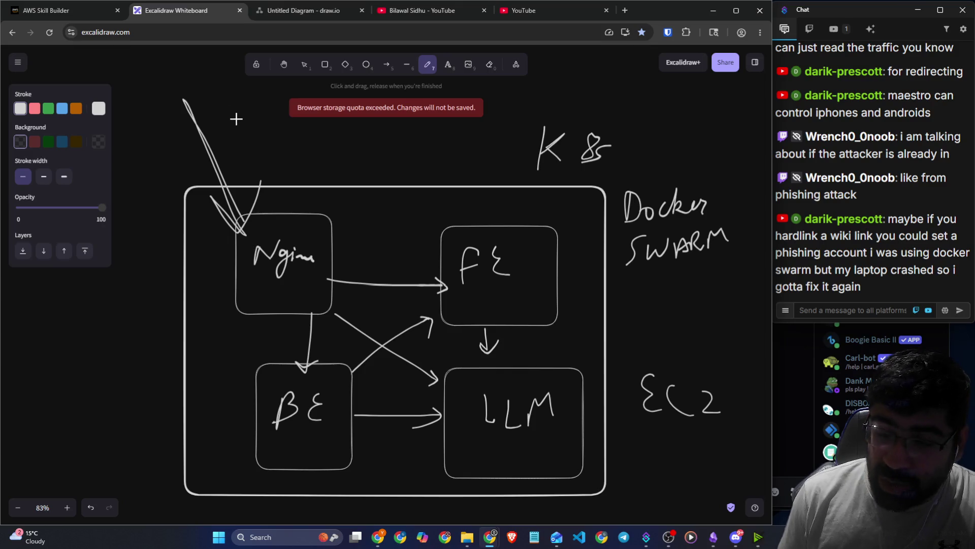
mouse_move(237, 126)
left_mouse_down()
mouse_move(236, 149)
mouse_move(256, 126)
mouse_move(273, 152)
mouse_move(312, 158)
mouse_move(328, 146)
mouse_move(401, 150)
mouse_move(426, 132)
left_mouse_up()
mouse_move(115, 70)
left_mouse_down()
mouse_move(135, 89)
mouse_move(182, 76)
mouse_move(172, 97)
mouse_move(187, 94)
mouse_move(182, 81)
left_mouse_up()
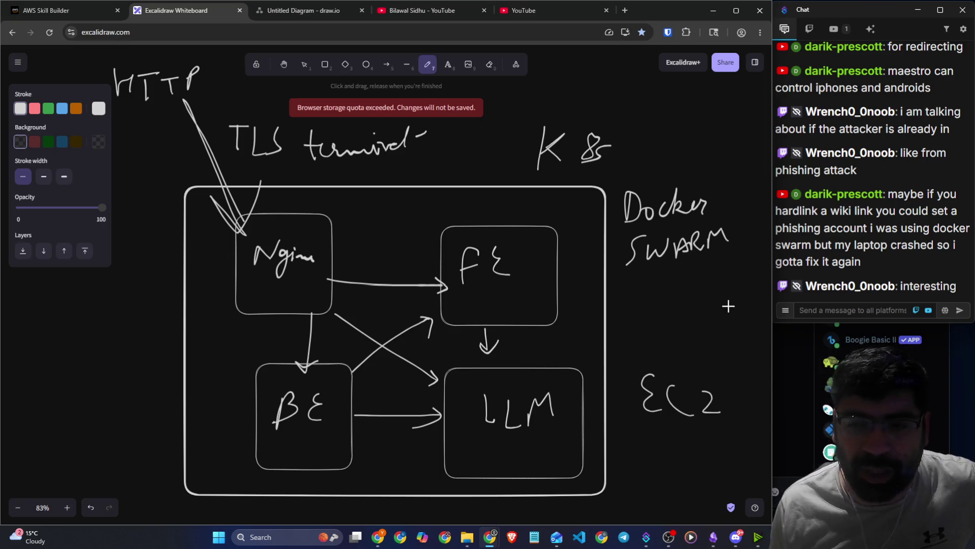
left_click(624, 11)
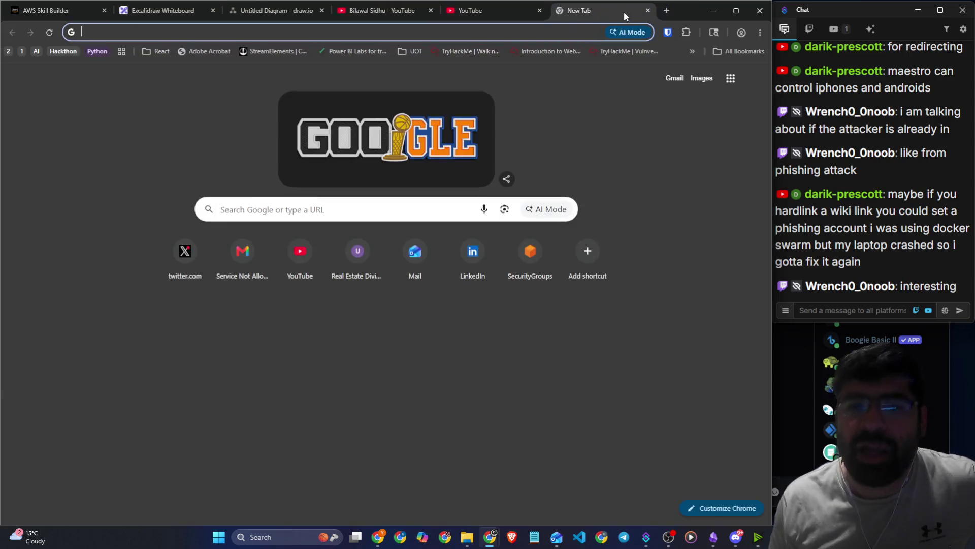
Search Google for 'TLS termination' and copy the AI overview definition.
type("TLS t")
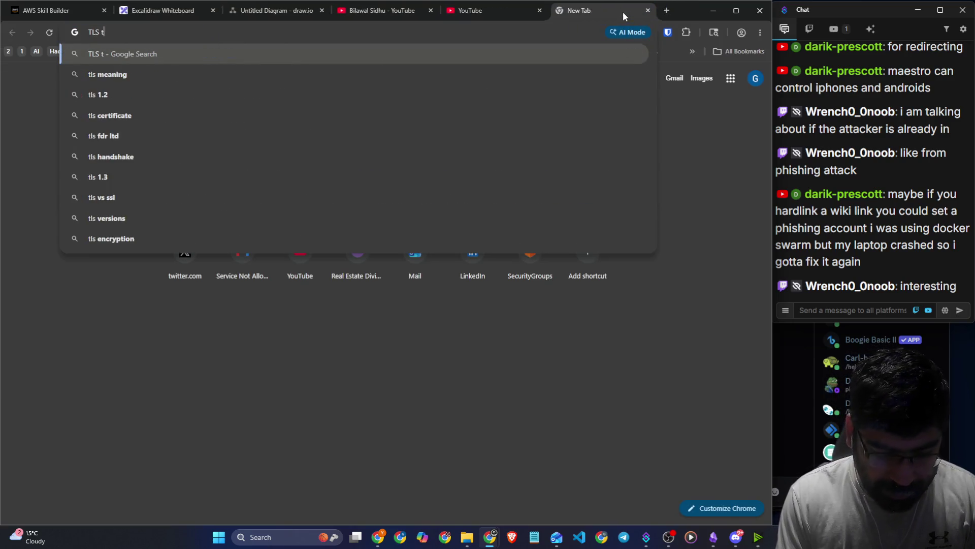
type("ermination")
key("Return")
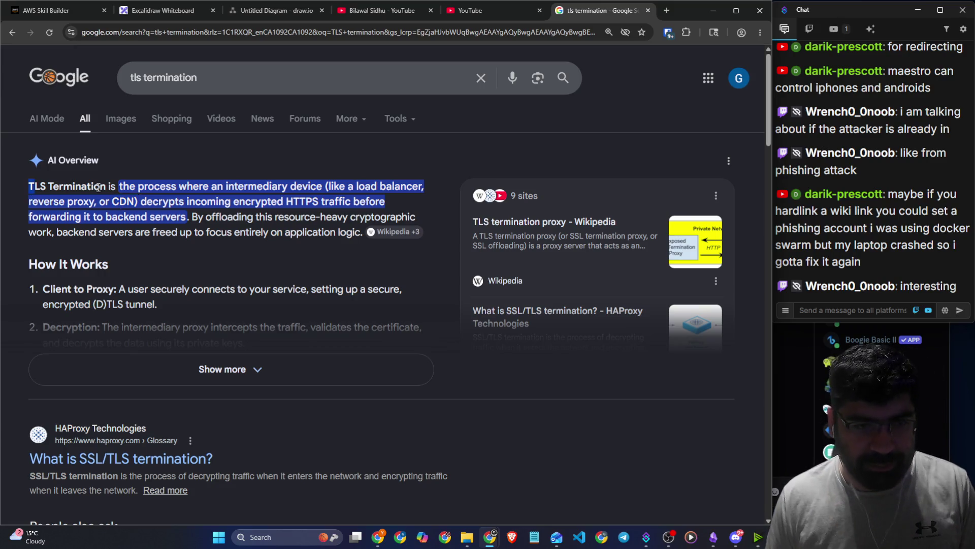
left_click_drag(29, 186, 179, 213)
key("ctrl+c")
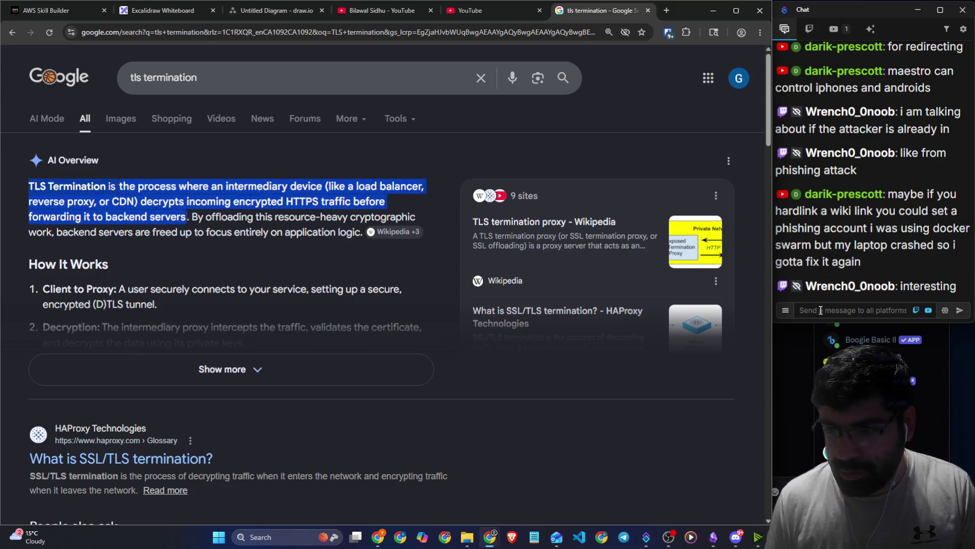
Paste the TLS termination definition into the stream chat and send it.
left_click(823, 311)
key("ctrl+v")
key("Return")
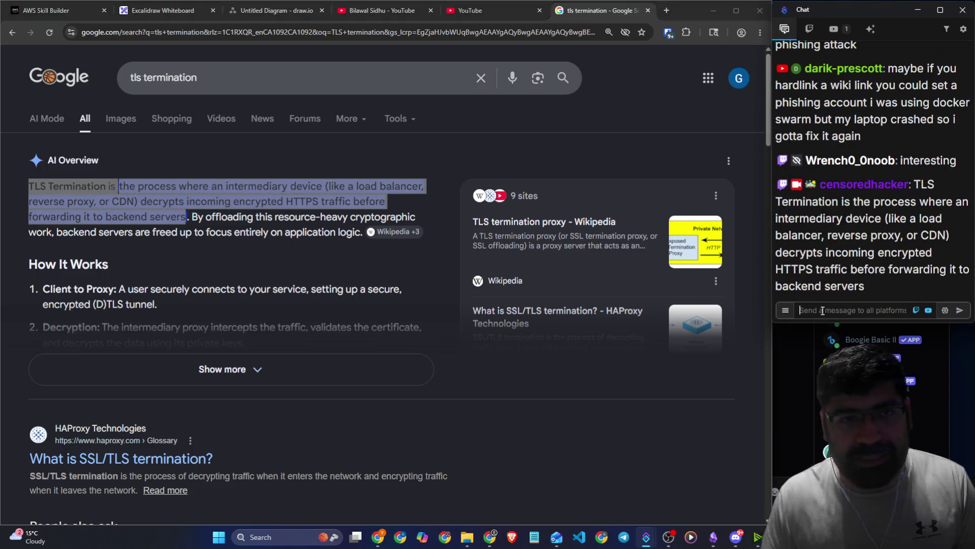
Return to the AWS window's Create Application Load Balancer page.
scroll(884, 176, "up", 4)
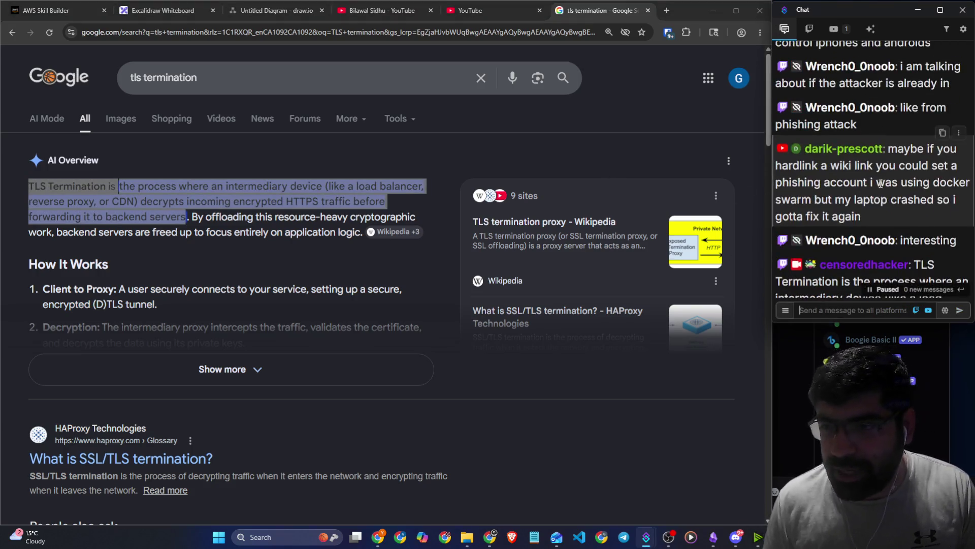
key("alt+Tab")
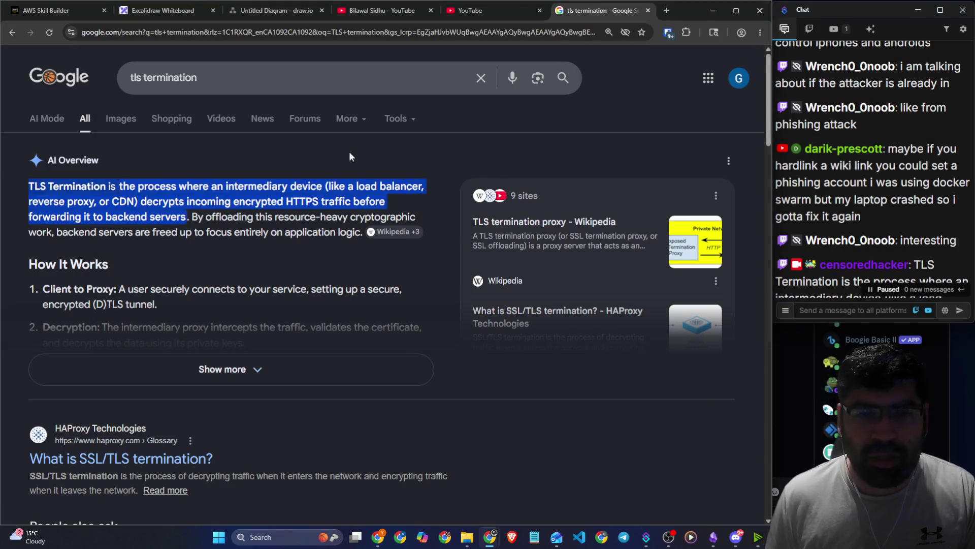
key("alt+Tab")
left_click(93, 11)
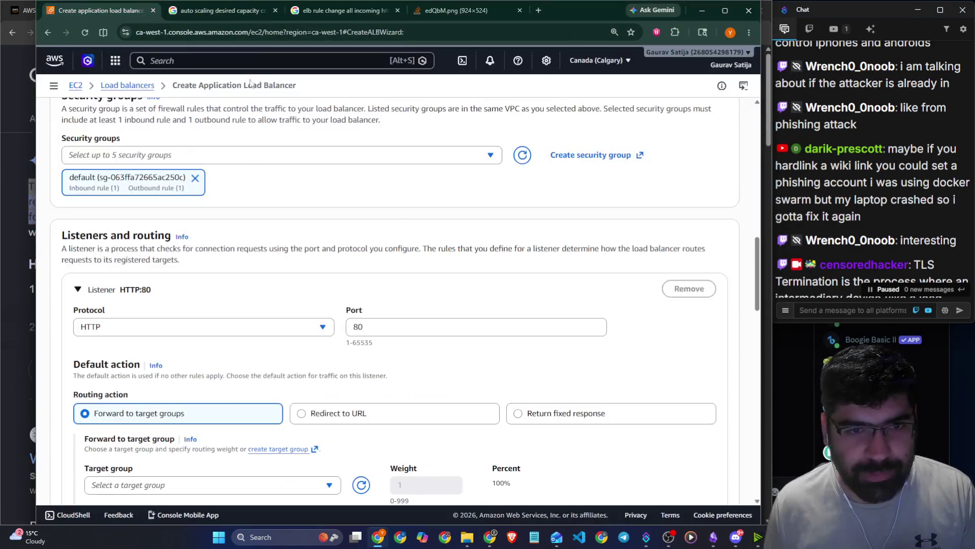
Review the load balancer's security group, listener and tag settings, then start a 'tls termination cloudf' search.
scroll(247, 211, "down", 1)
scroll(249, 208, "down", 8)
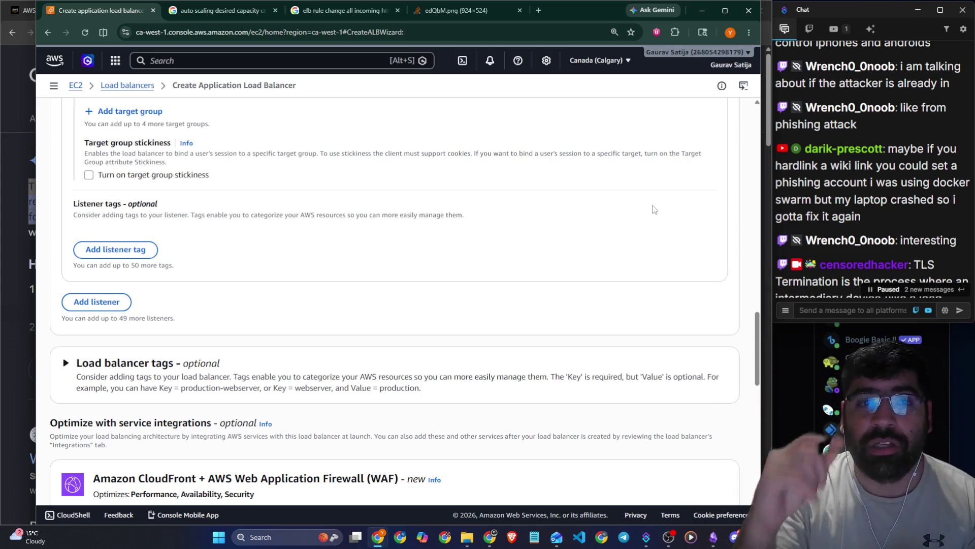
scroll(665, 208, "up", 15)
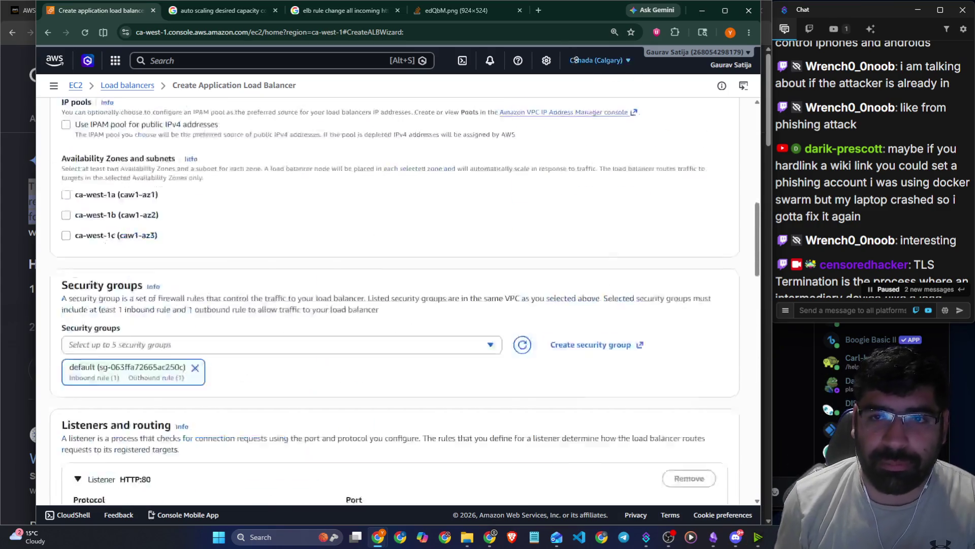
left_click(538, 10)
type("tl")
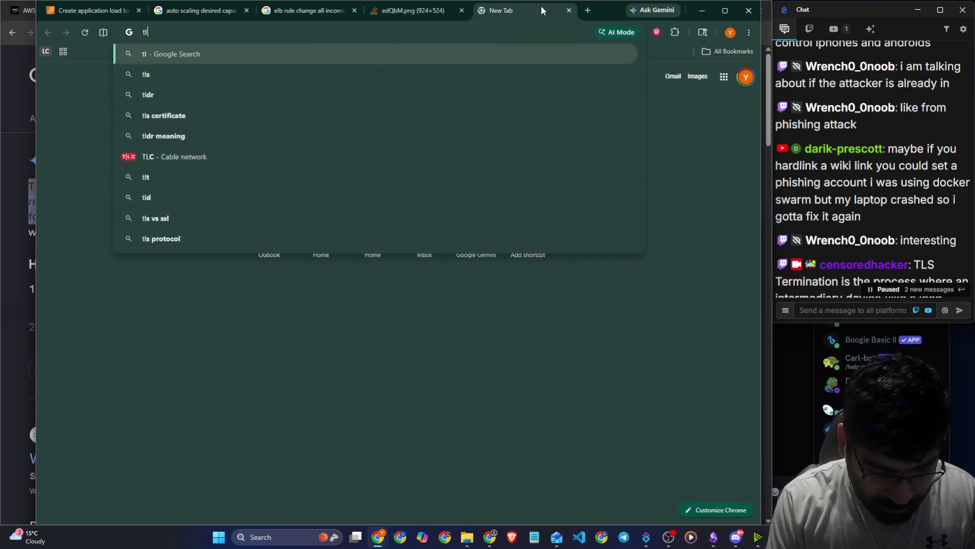
type("s terminat")
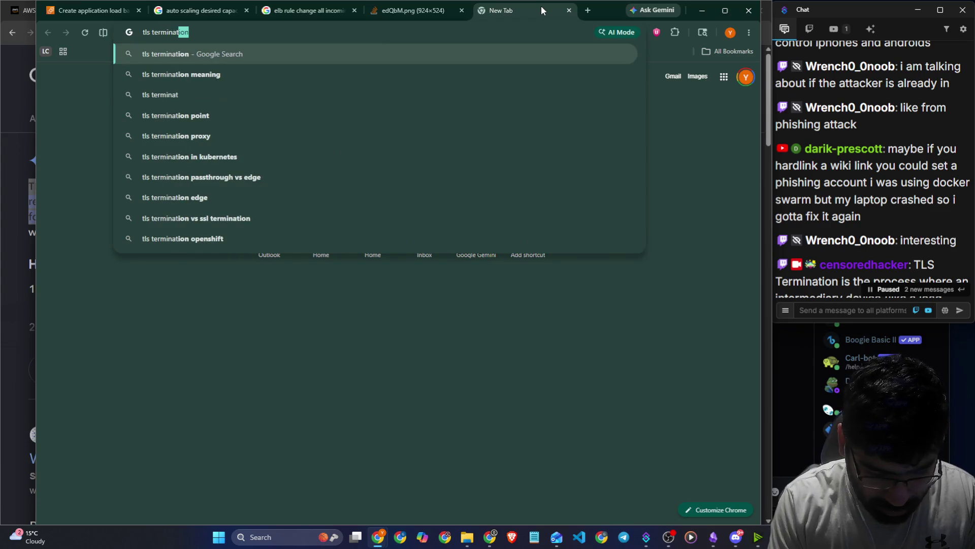
type("ion clou")
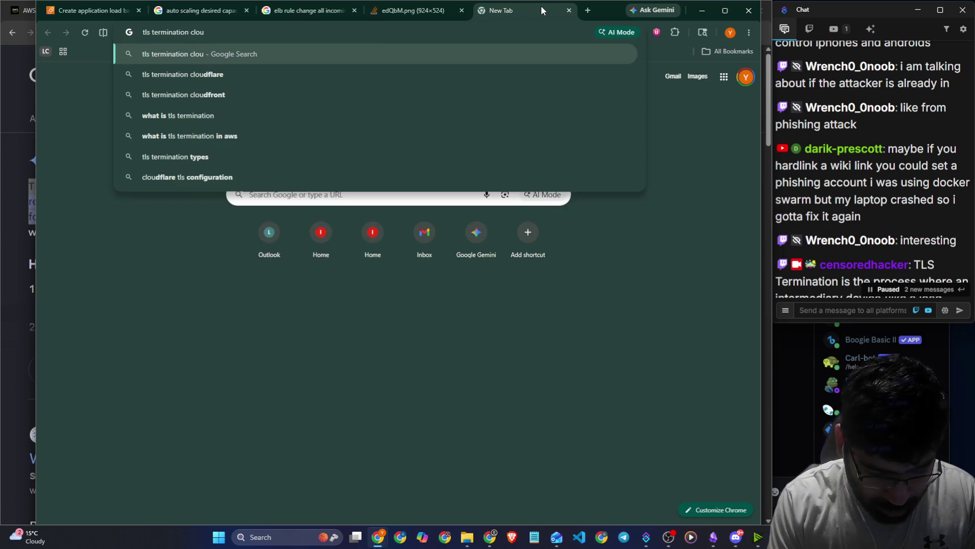
type("df")
Search 'tls termination cloudflare' and read its AI overview under All results.
key("Down")
key("Return")
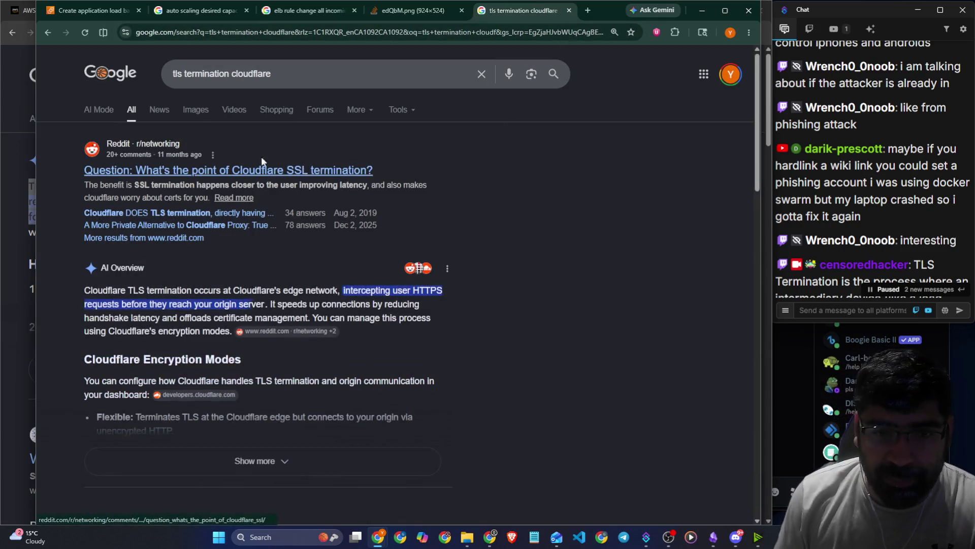
left_click(185, 112)
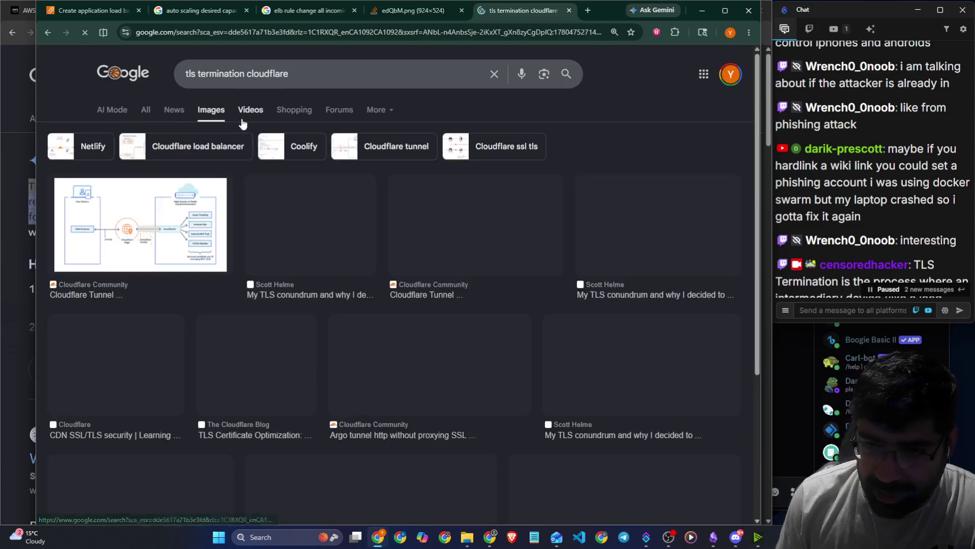
left_click(145, 114)
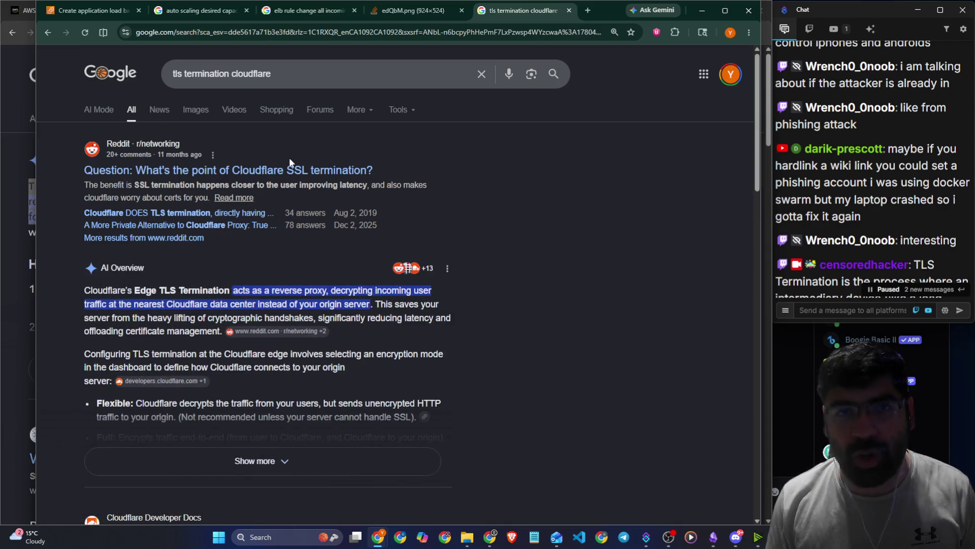
scroll(502, 244, "down", 2)
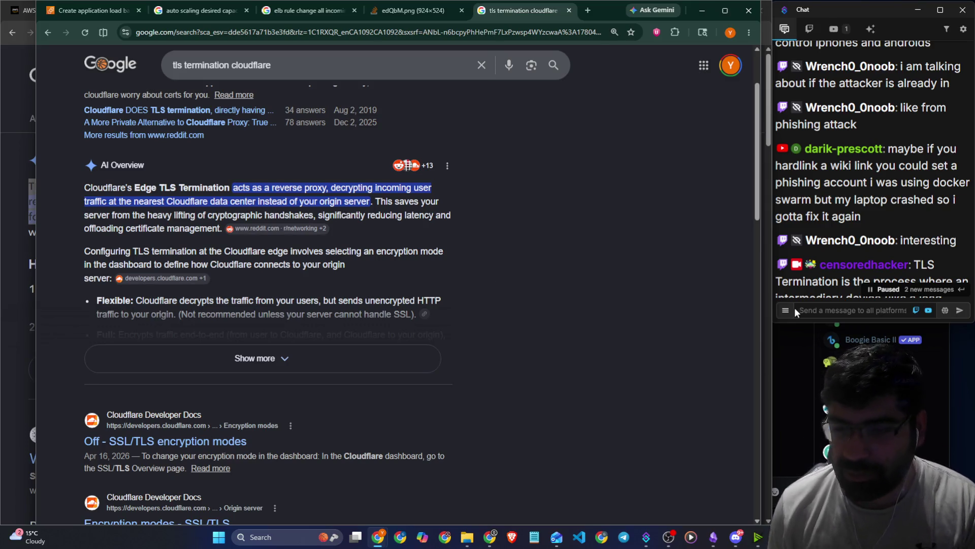
Copy the query into chat, replace it with a typed 'ssl termination' message, and send it.
left_click_drag(305, 68, 173, 66)
key("ctrl+c")
left_click(849, 309)
key("ctrl+v")
key("ctrl+a")
type("sslermiaon")
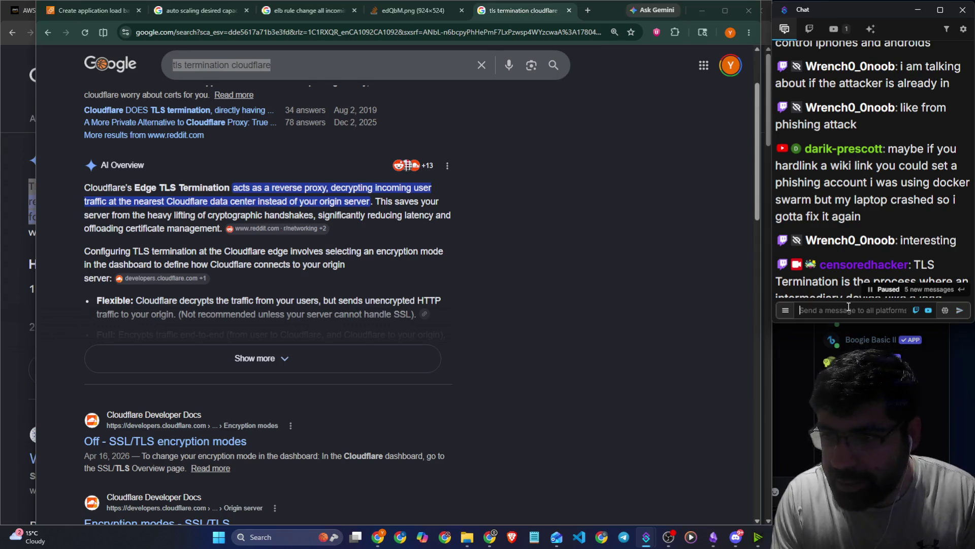
key("Return")
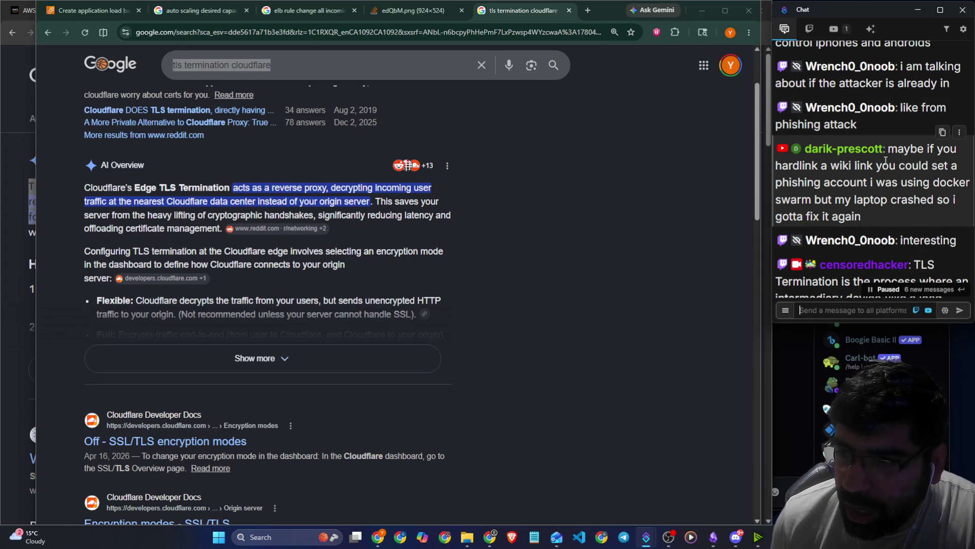
Highlight phrases in viewers' chat messages, then bring back the earlier 'tls termination' results.
left_click_drag(838, 166, 965, 173)
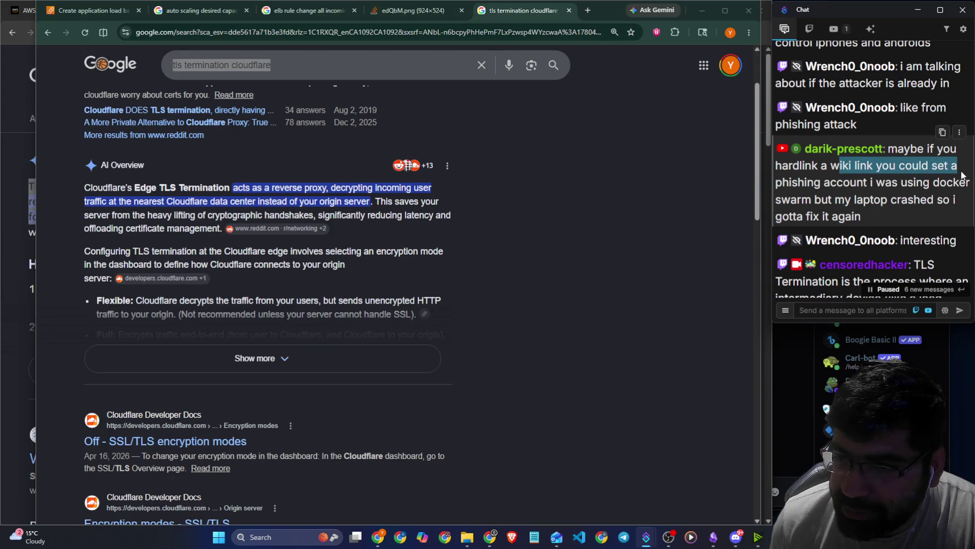
left_click_drag(868, 182, 946, 182)
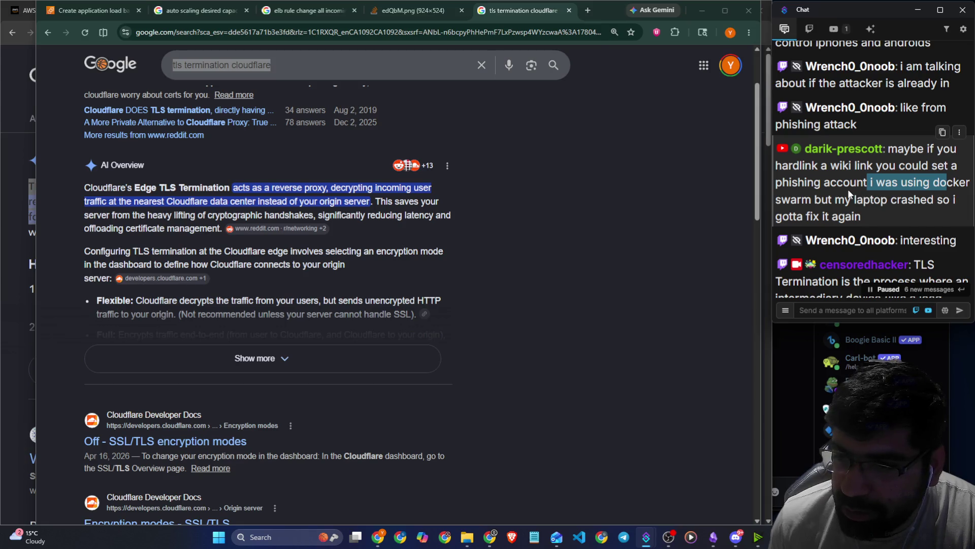
scroll(849, 190, "down", 3)
scroll(851, 190, "down", 5)
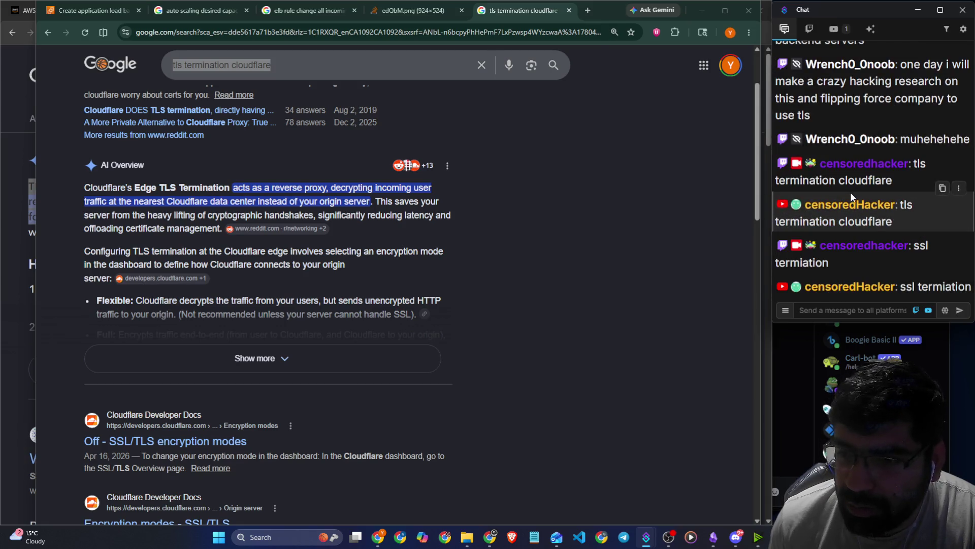
scroll(852, 191, "up", 5)
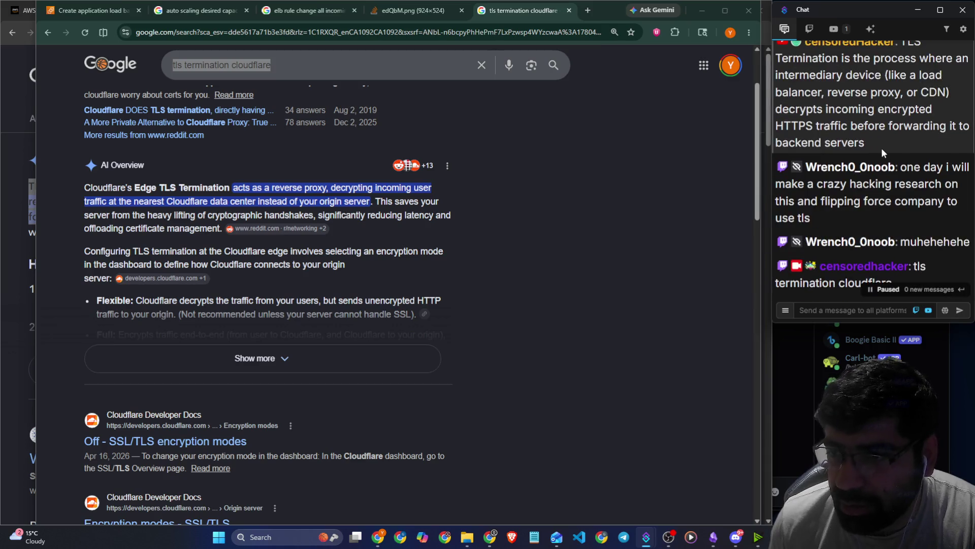
scroll(895, 159, "down", 2)
left_click_drag(798, 184, 936, 186)
left_click_drag(812, 201, 904, 210)
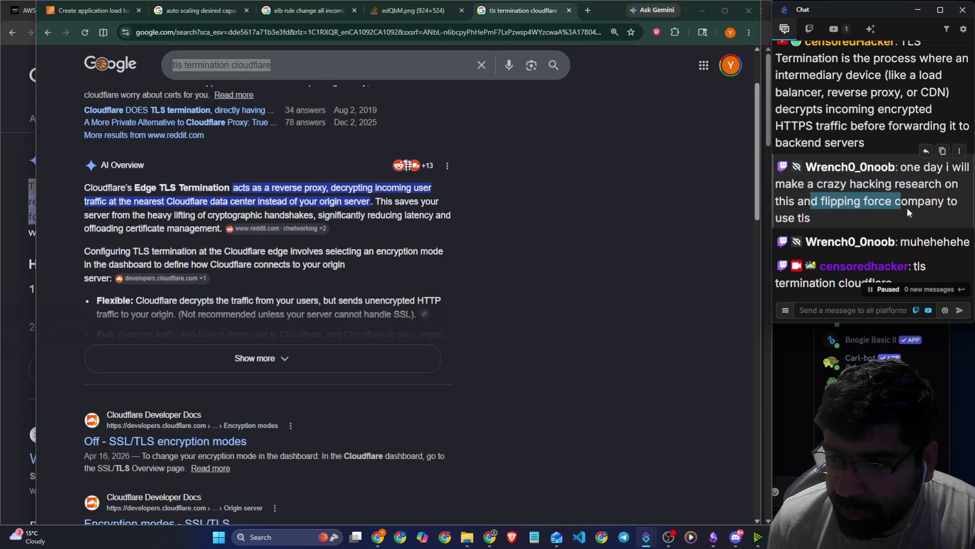
scroll(892, 209, "down", 2)
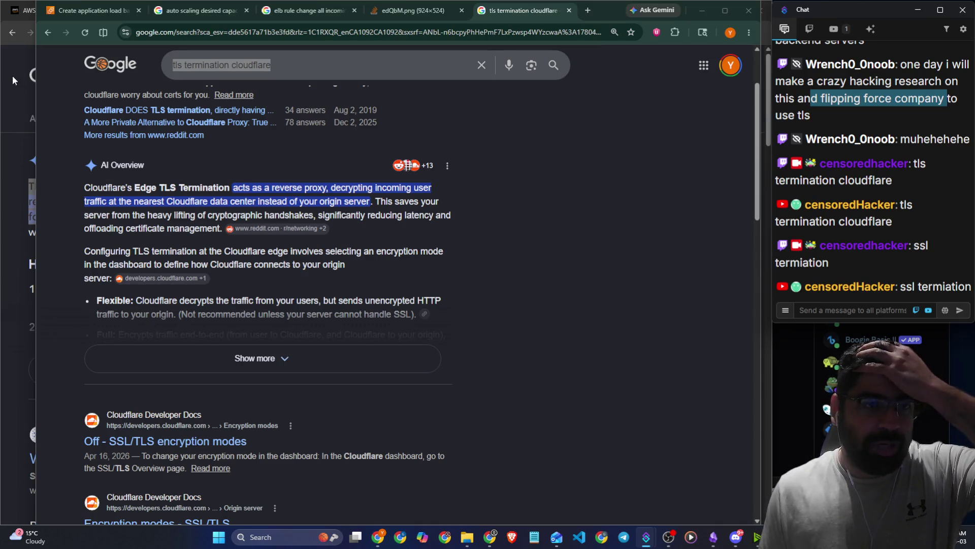
left_click(19, 53)
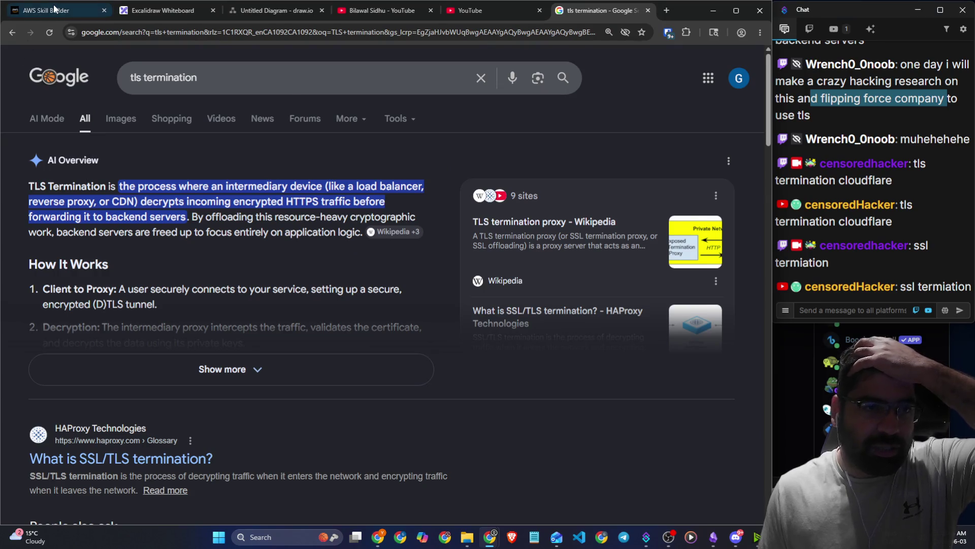
left_click(54, 9)
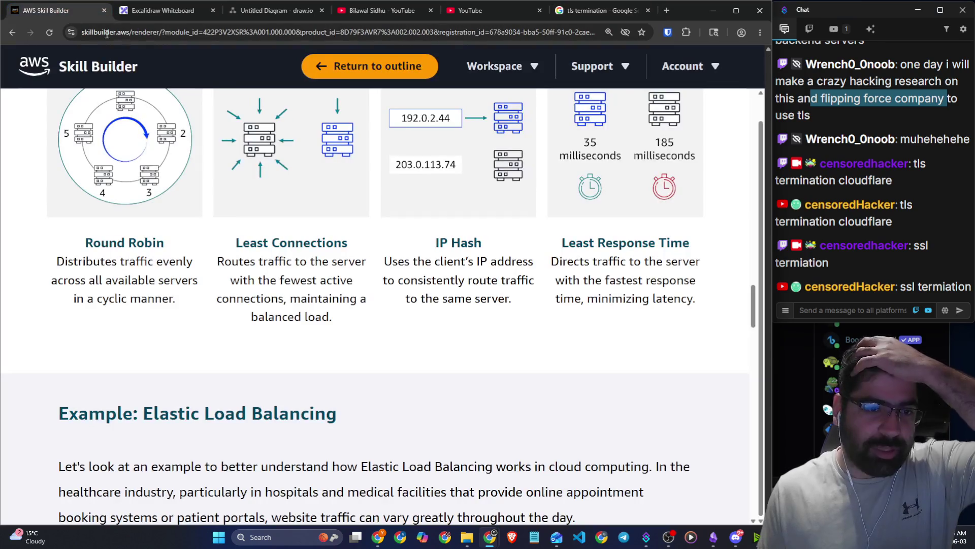
left_click(825, 313)
type("!disco")
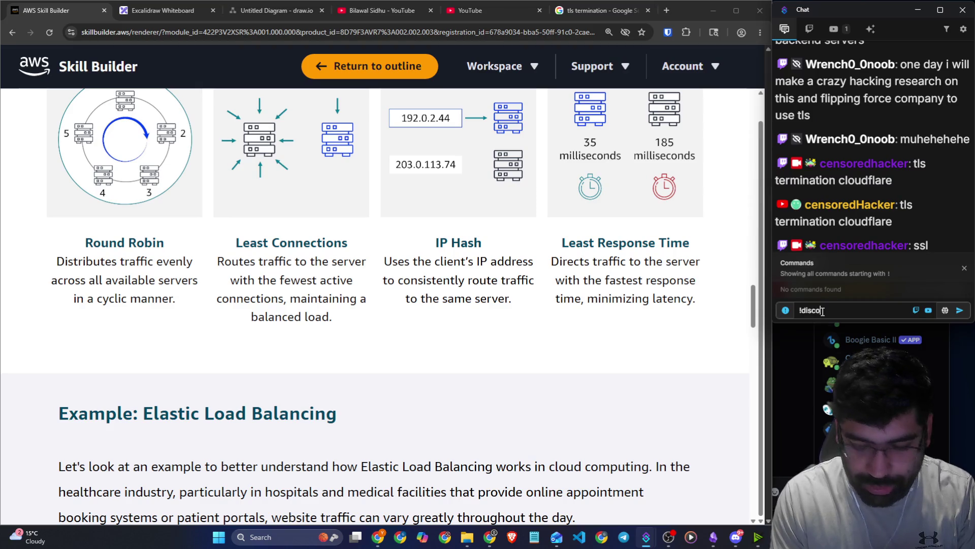
type("rd")
key("Return")
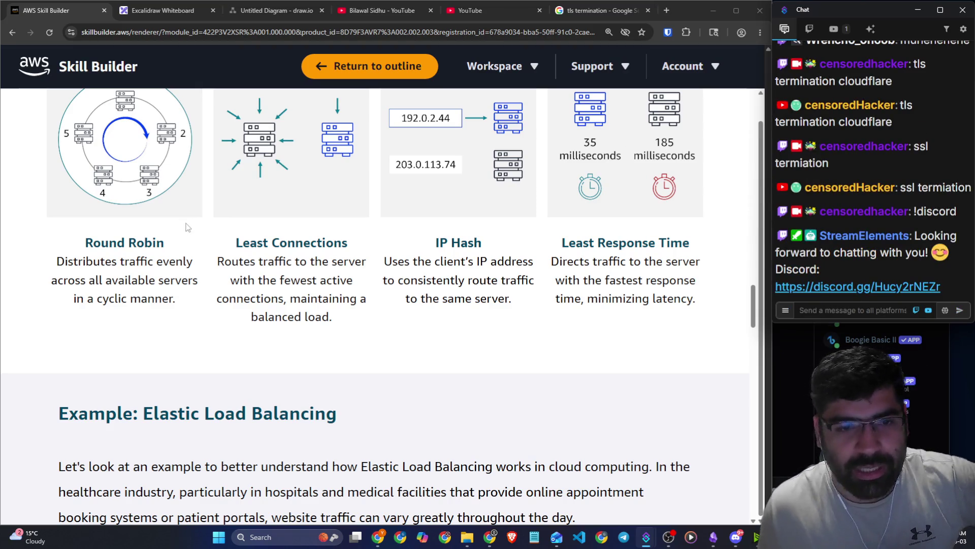
scroll(236, 227, "down", 8)
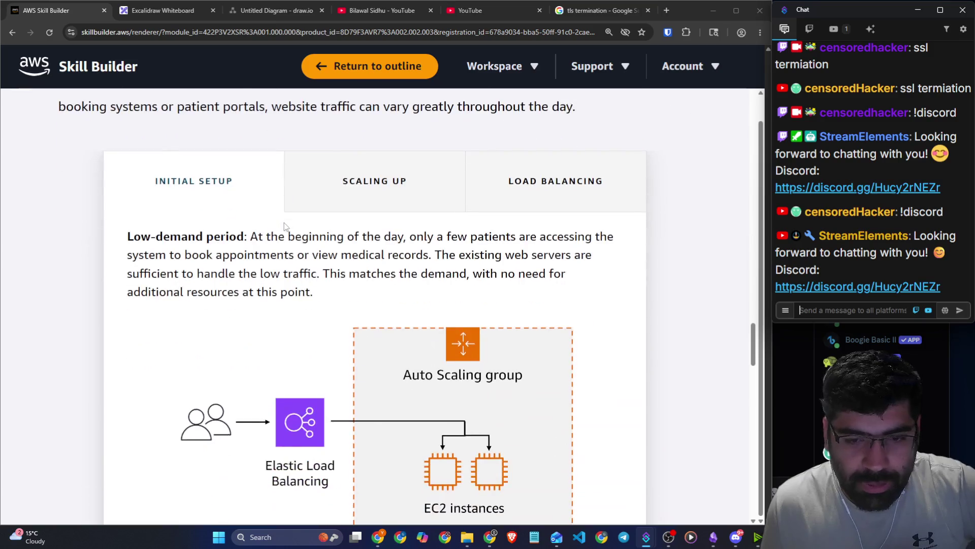
scroll(284, 226, "up", 8)
scroll(166, 204, "down", 4)
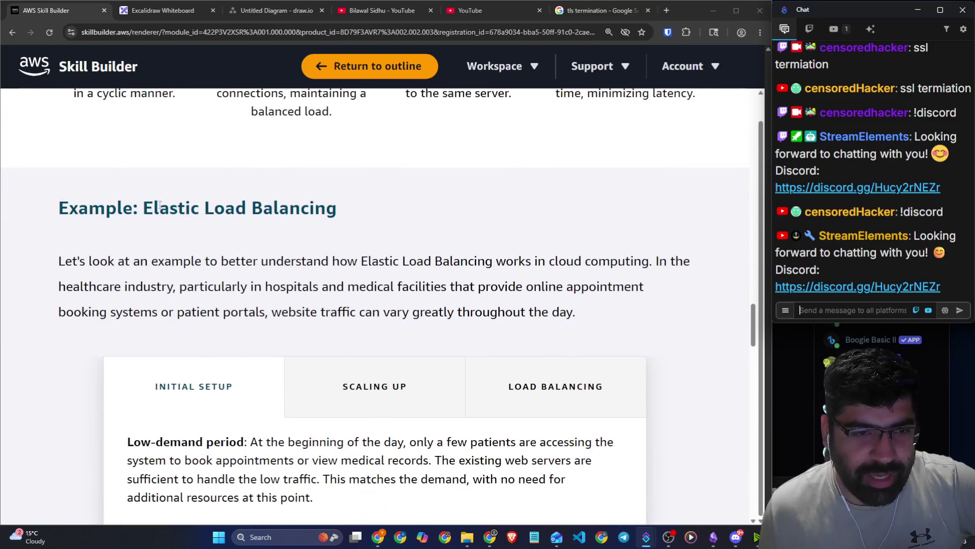
scroll(82, 206, "down", 20)
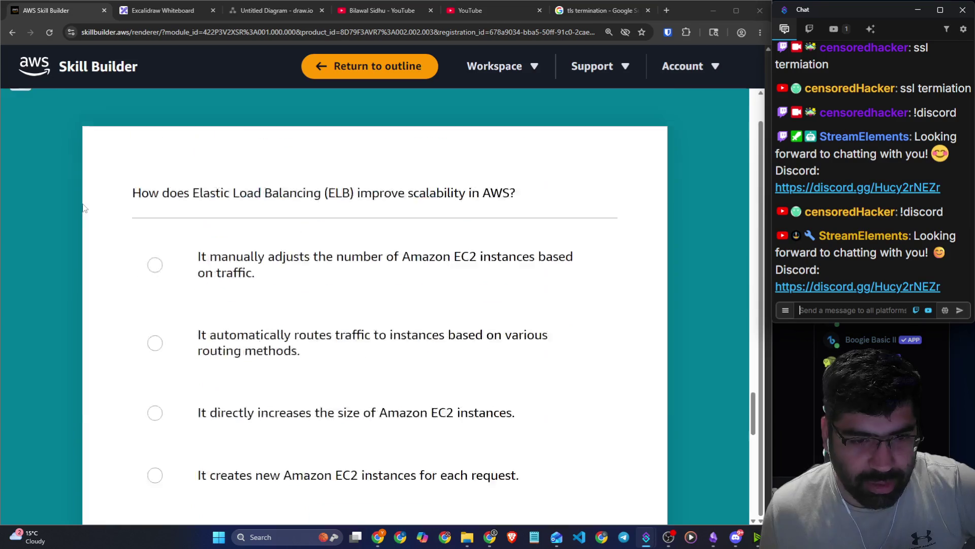
scroll(129, 214, "up", 12)
scroll(132, 223, "up", 10)
scroll(140, 236, "down", 3)
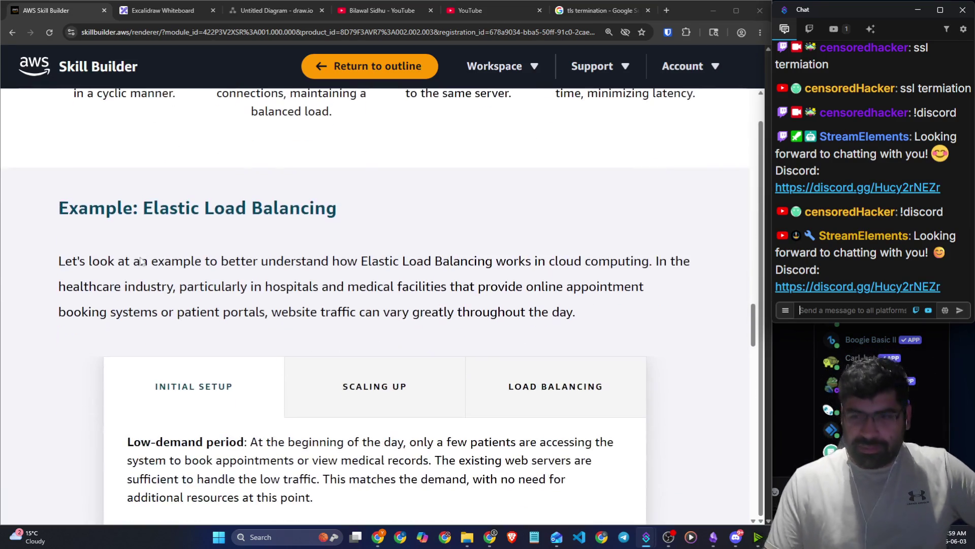
left_click_drag(64, 217, 331, 210)
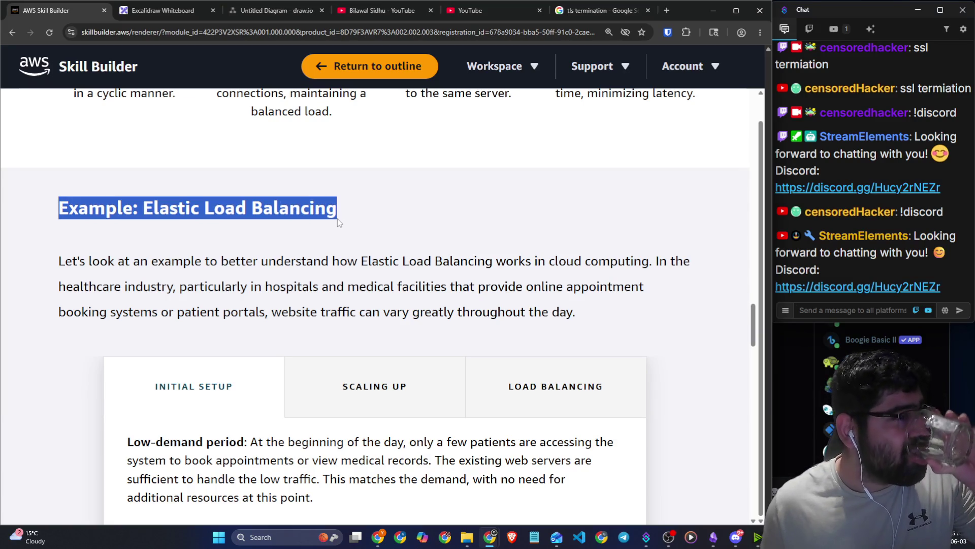
left_click(343, 220)
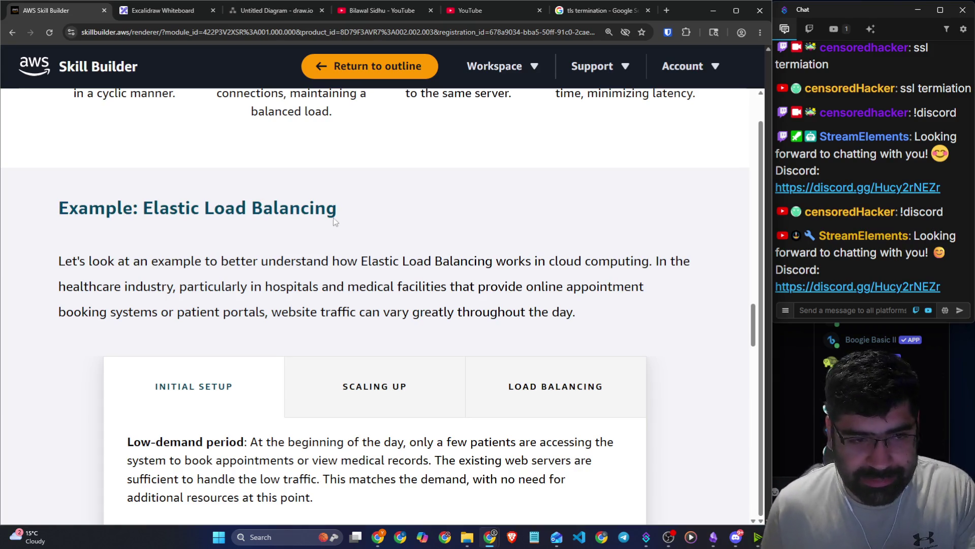
left_click_drag(131, 262, 690, 261)
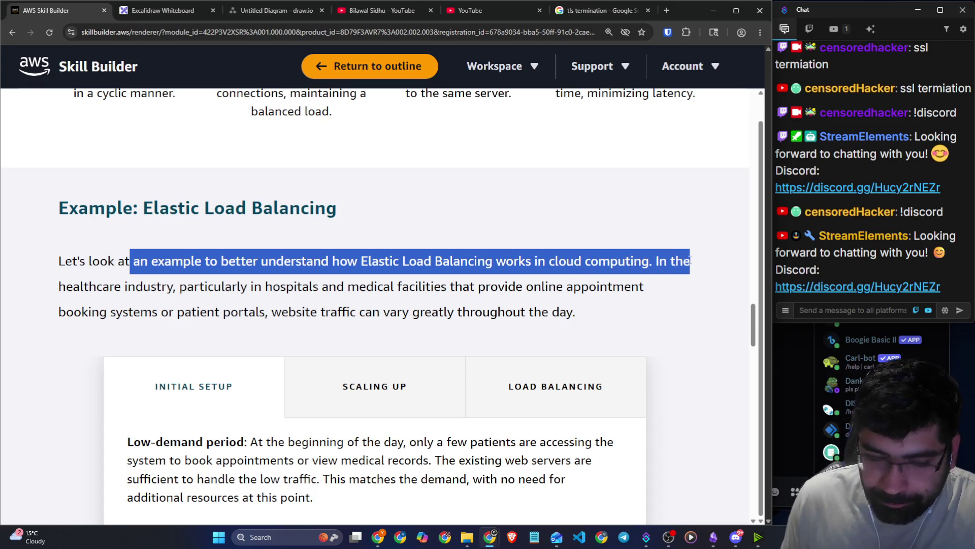
left_click_drag(187, 286, 620, 288)
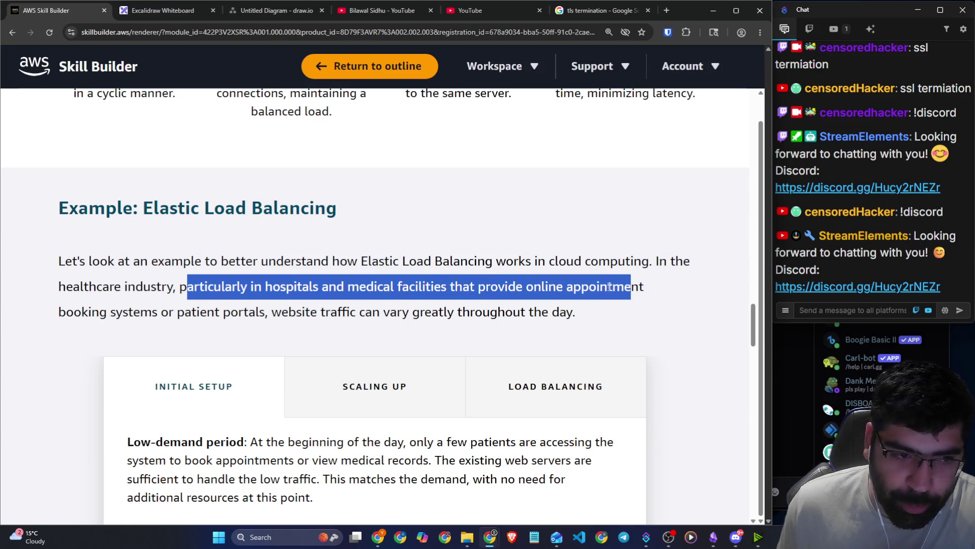
mouse_move(177, 311)
left_mouse_down()
mouse_move(551, 311)
mouse_move(611, 321)
left_mouse_up()
scroll(541, 308, "down", 2)
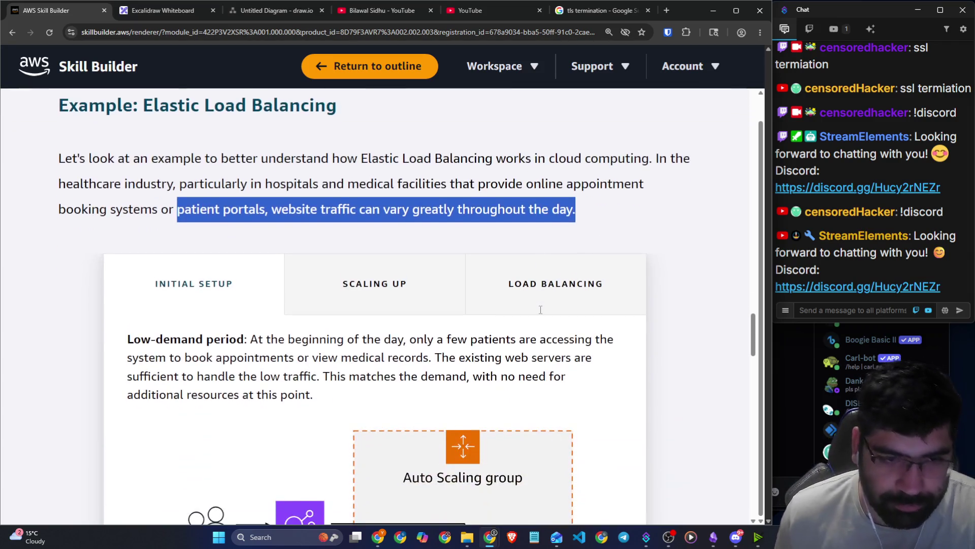
Highlight the hospitals and medical facilities phrase in the Initial Setup text.
left_click(666, 223)
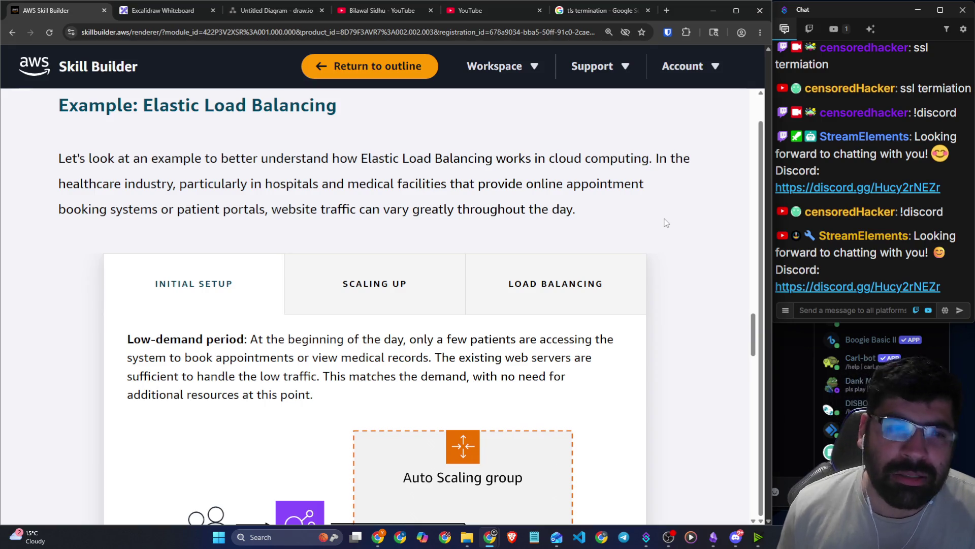
left_click_drag(286, 183, 500, 185)
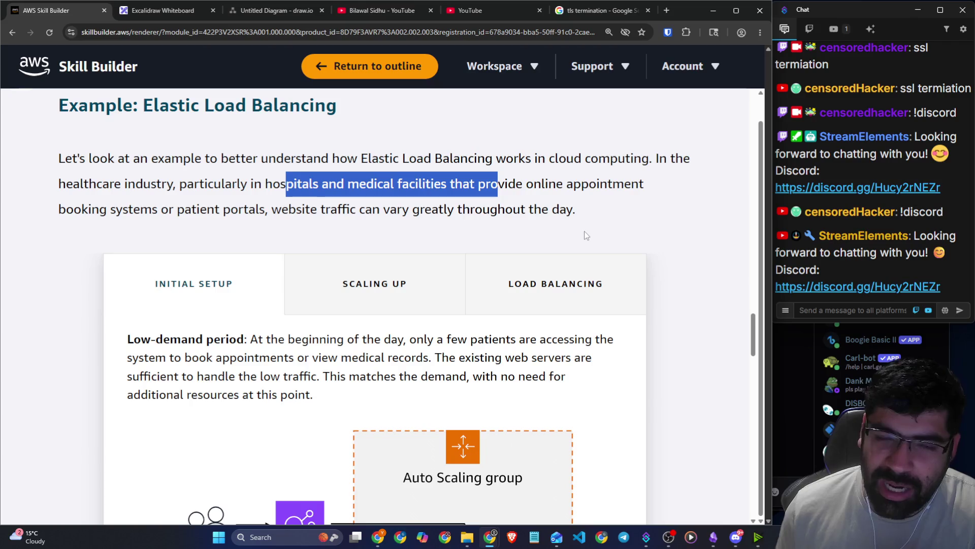
mouse_move(578, 211)
left_mouse_down()
mouse_move(512, 208)
mouse_move(59, 105)
left_mouse_up()
scroll(158, 242, "down", 2)
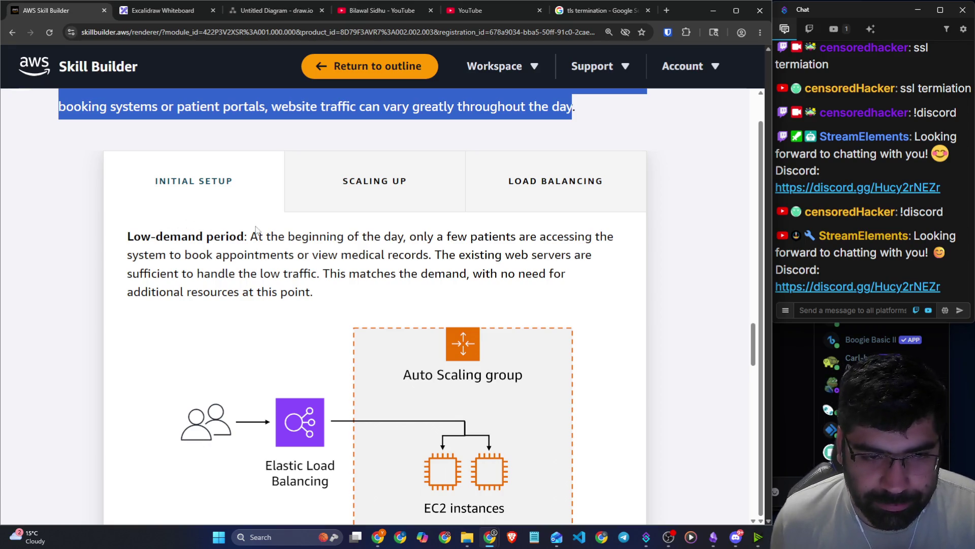
Mark the low-demand, low-traffic sentences, then switch to the Scaling Up stage.
mouse_move(251, 237)
left_mouse_down()
mouse_move(544, 239)
mouse_move(604, 249)
left_mouse_up()
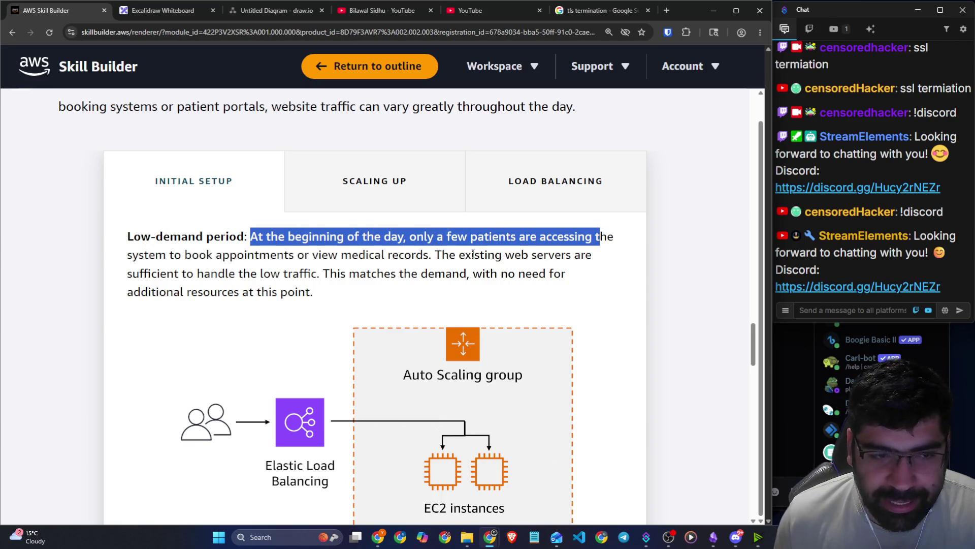
left_click_drag(213, 255, 589, 255)
left_click_drag(224, 277, 541, 290)
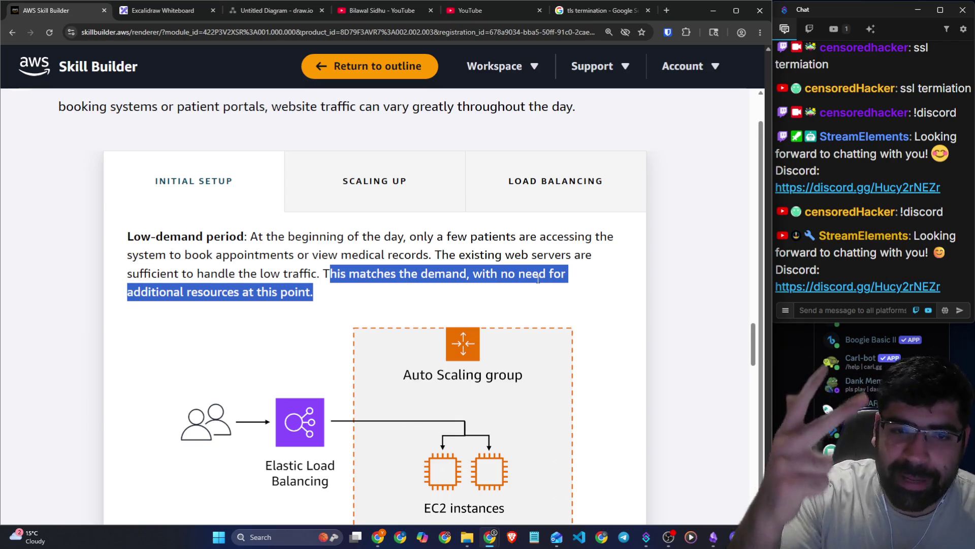
left_click(464, 285)
left_click_drag(473, 274, 574, 282)
scroll(234, 283, "down", 3)
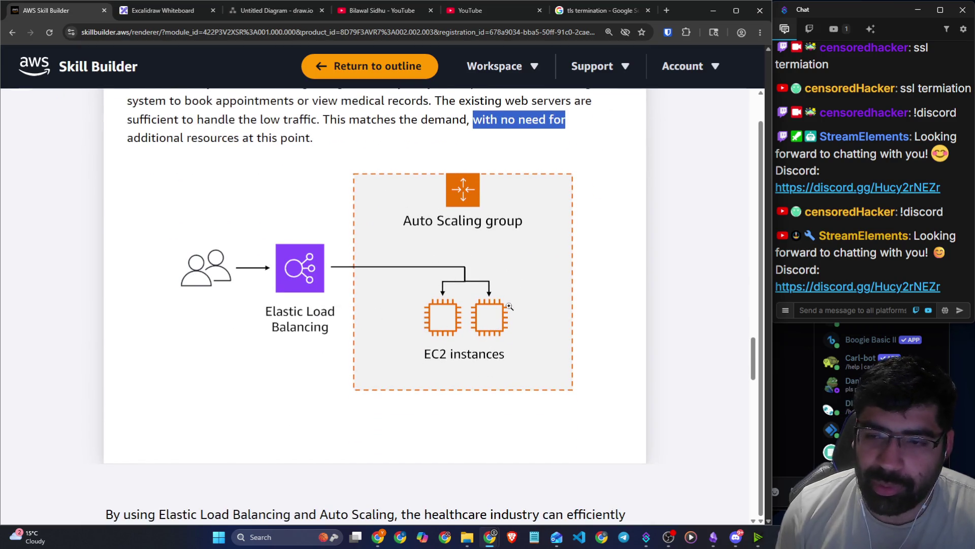
scroll(515, 309, "up", 5)
left_click(405, 279)
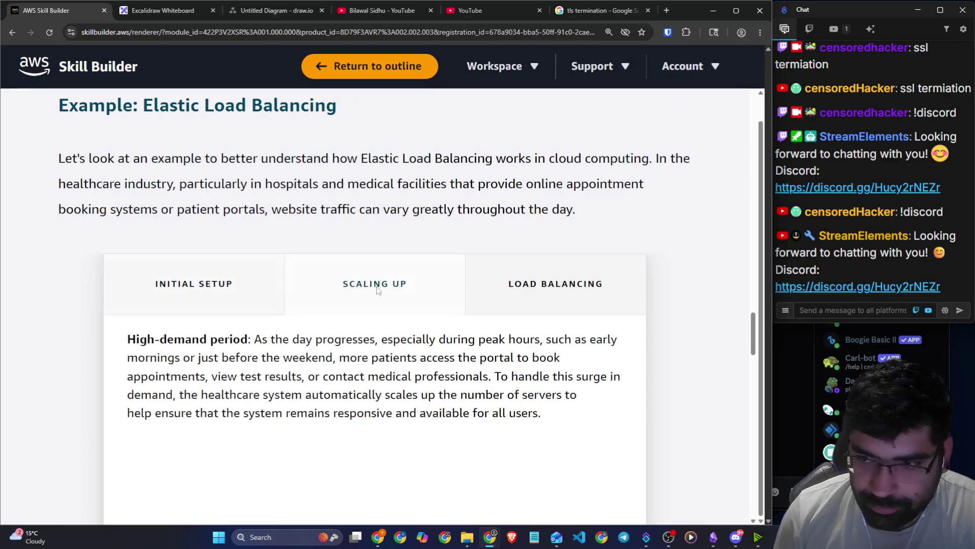
Mark the High-demand period label, briefly revisit Initial Setup, and return to Scaling Up.
scroll(252, 290, "down", 2)
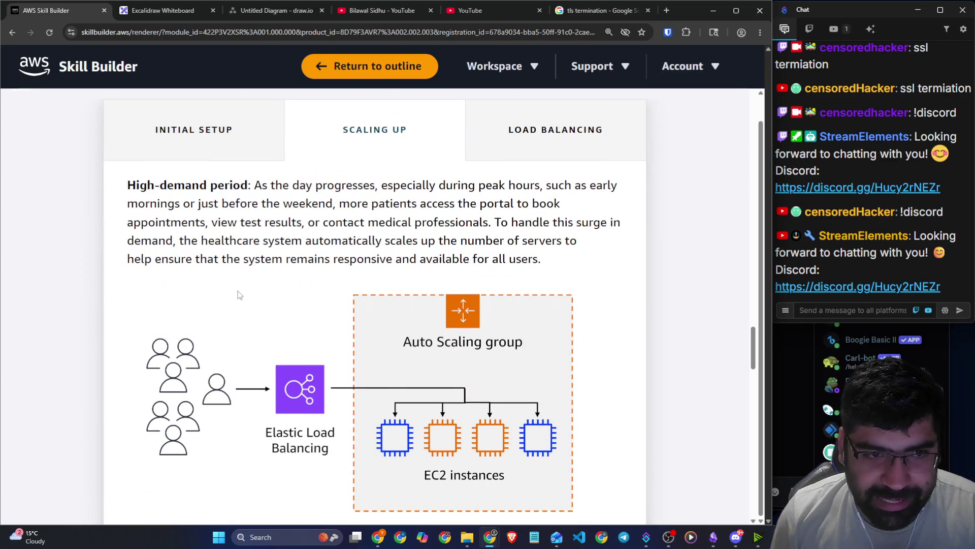
left_click_drag(127, 184, 248, 185)
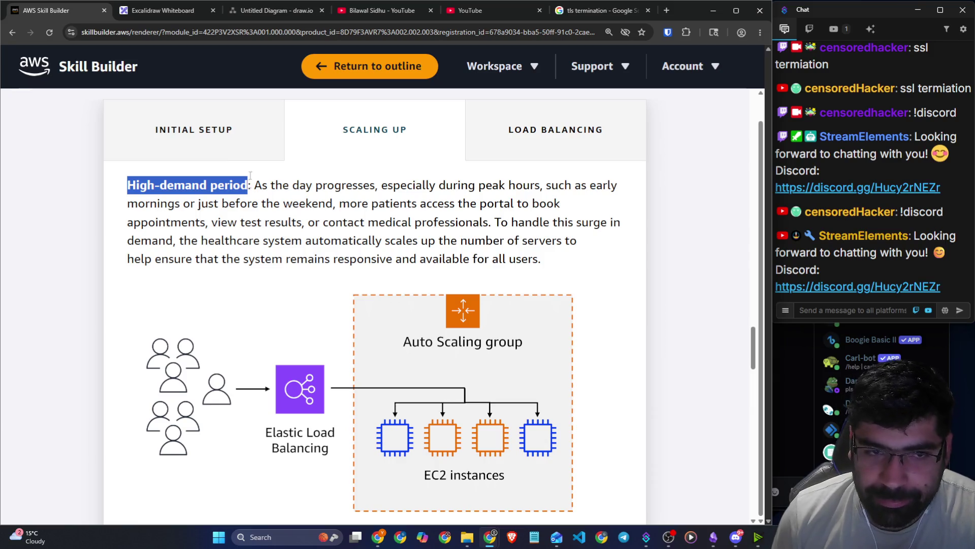
left_click(235, 126)
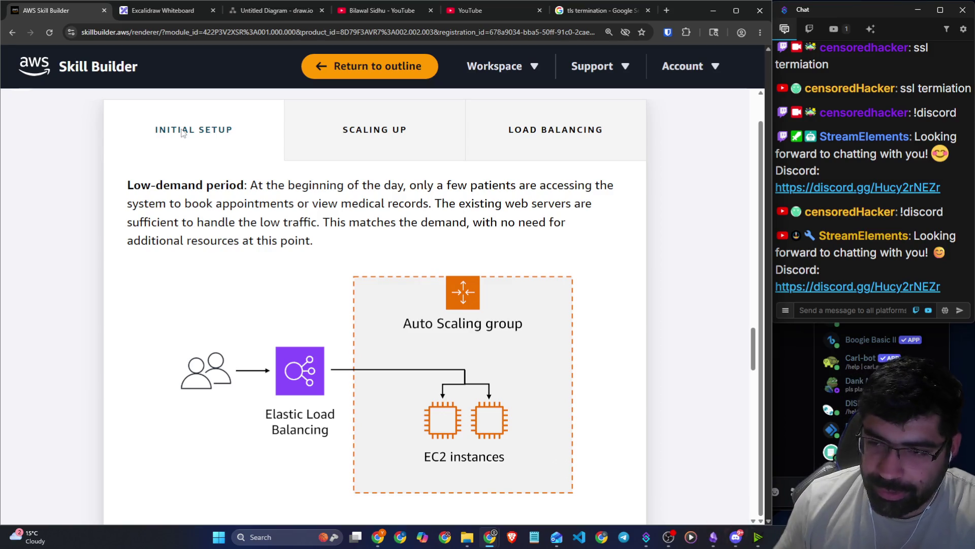
left_click(326, 134)
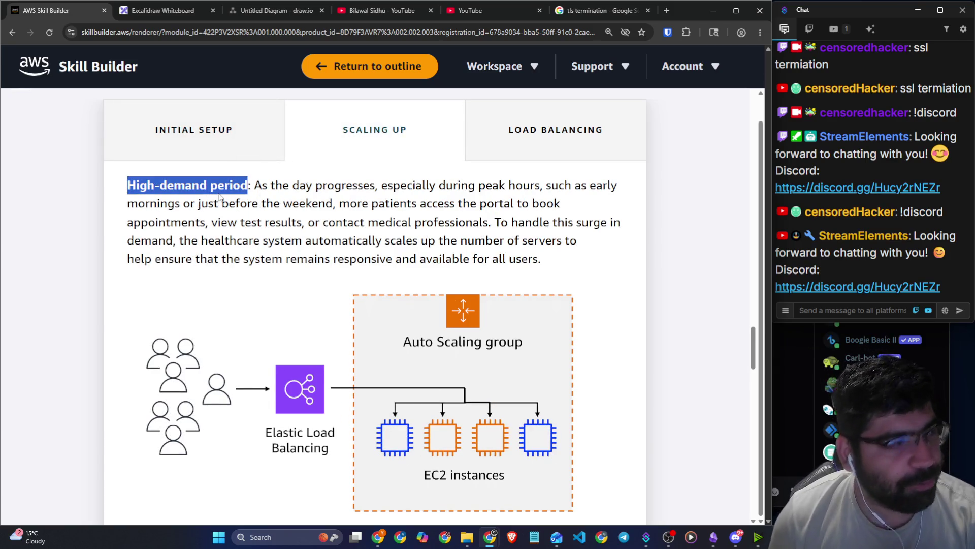
left_click(232, 187)
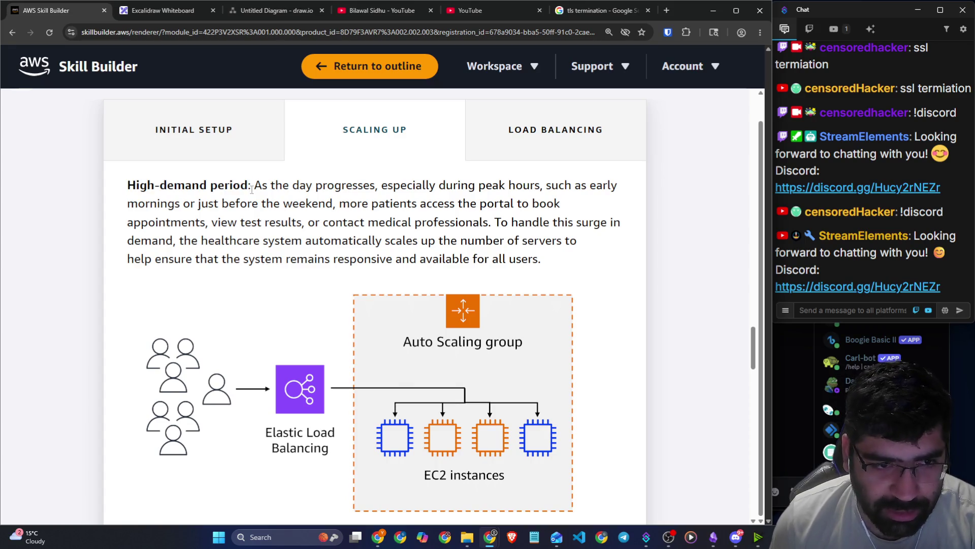
Highlight the peak hours, surge, automatic server scaling and responsive-availability sentences.
left_click_drag(252, 186, 603, 183)
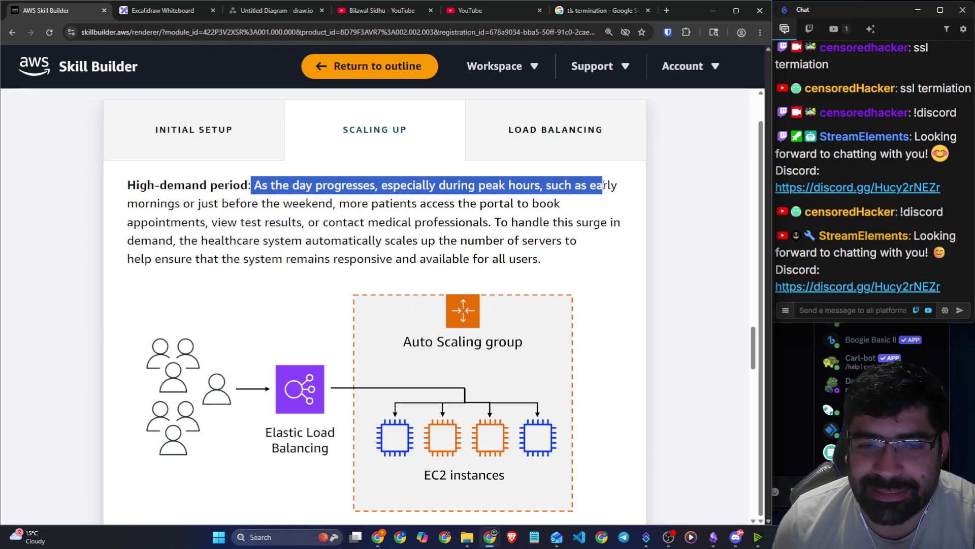
left_click_drag(195, 204, 565, 214)
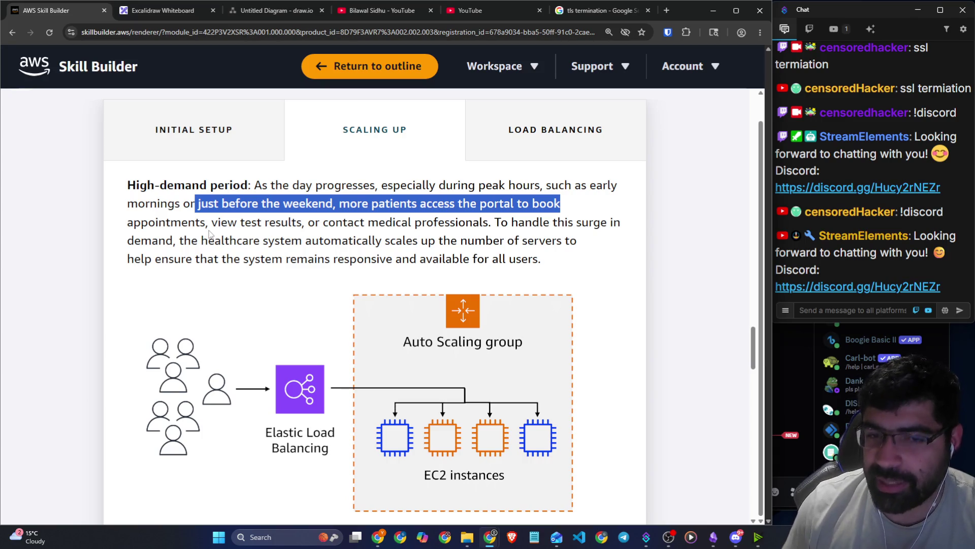
left_click_drag(501, 222, 613, 222)
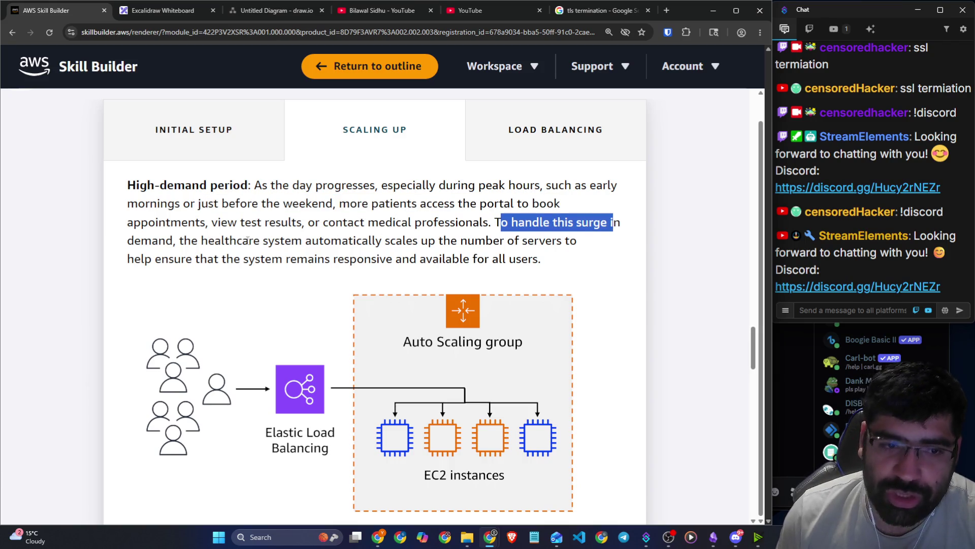
left_click_drag(193, 243, 451, 246)
left_click_drag(484, 246, 582, 244)
left_click_drag(155, 259, 552, 260)
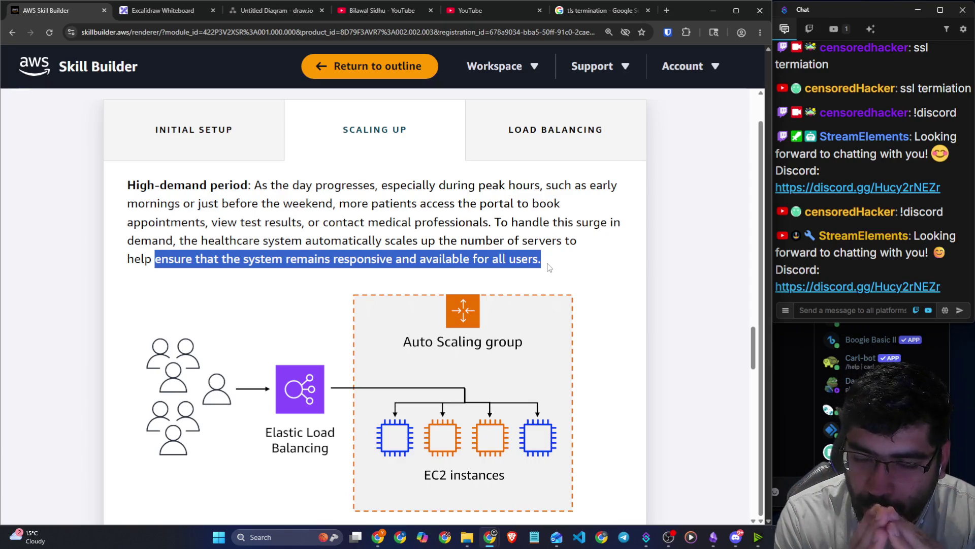
scroll(522, 271, "down", 2)
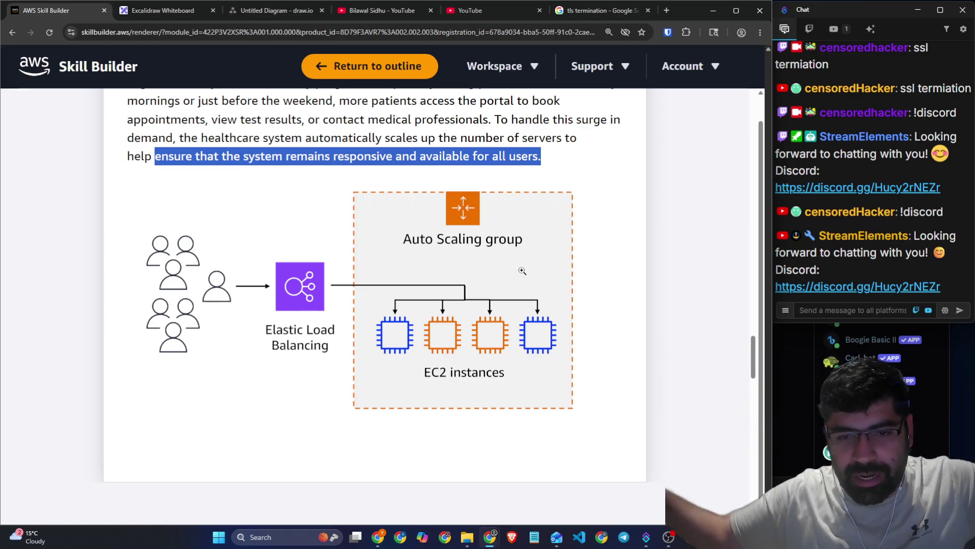
scroll(523, 205, "up", 4)
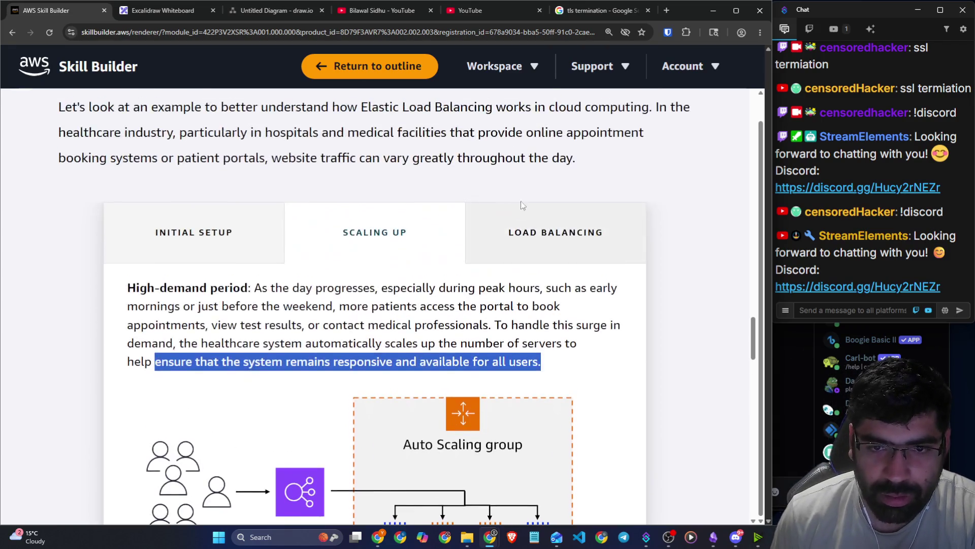
Switch to the Load Balancing stage and mark the start of its paragraph.
left_click(534, 228)
scroll(599, 250, "down", 2)
mouse_move(128, 184)
left_mouse_down()
mouse_move(580, 185)
mouse_move(571, 180)
left_mouse_up()
left_click(578, 226)
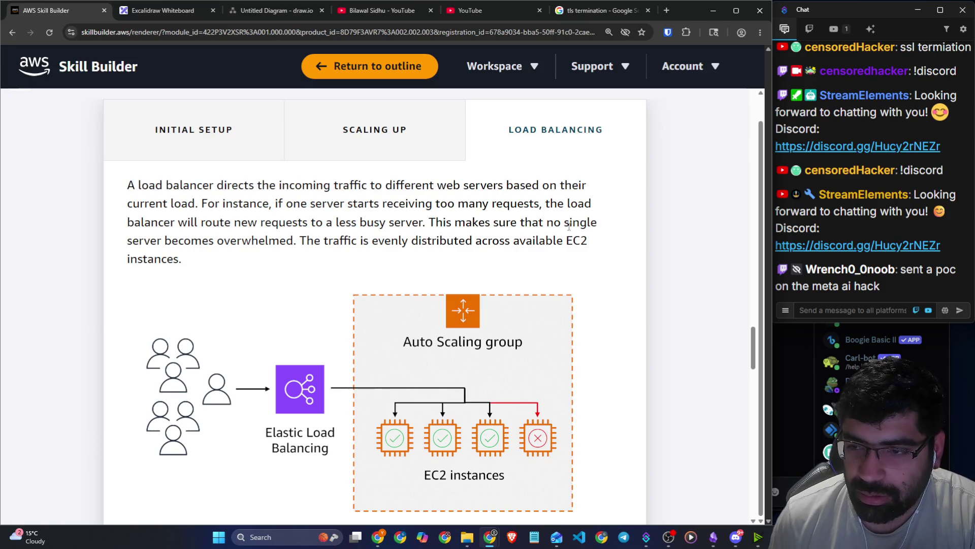
left_click_drag(125, 187, 583, 184)
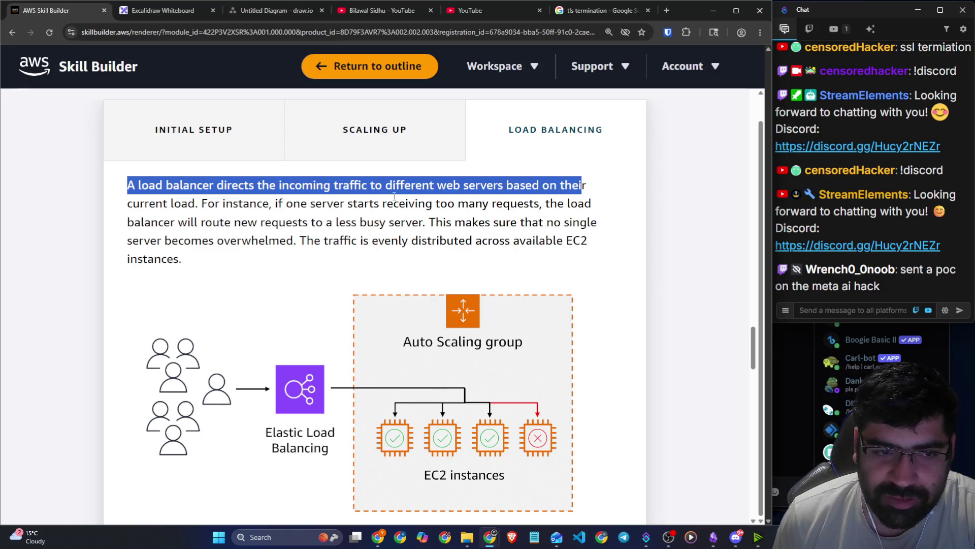
left_click_drag(203, 203, 558, 205)
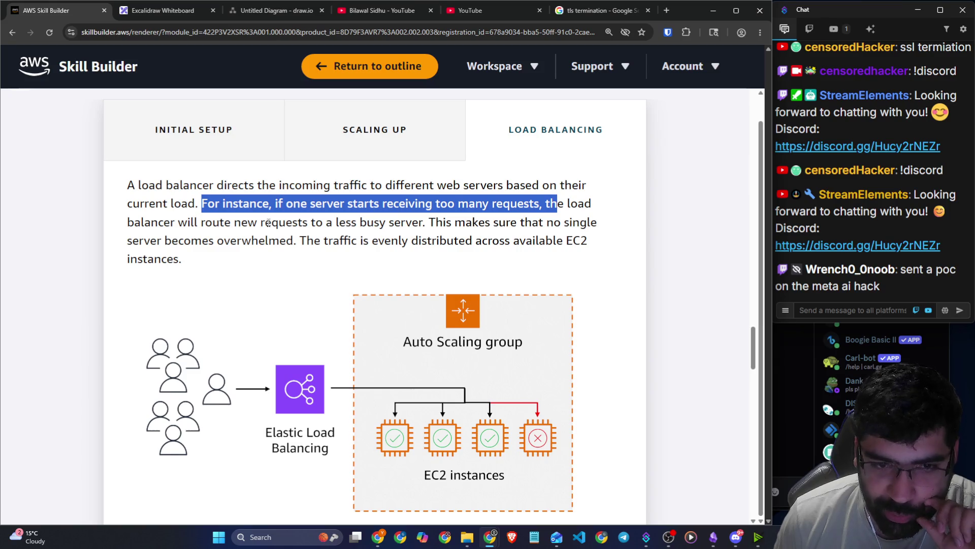
left_click(384, 224)
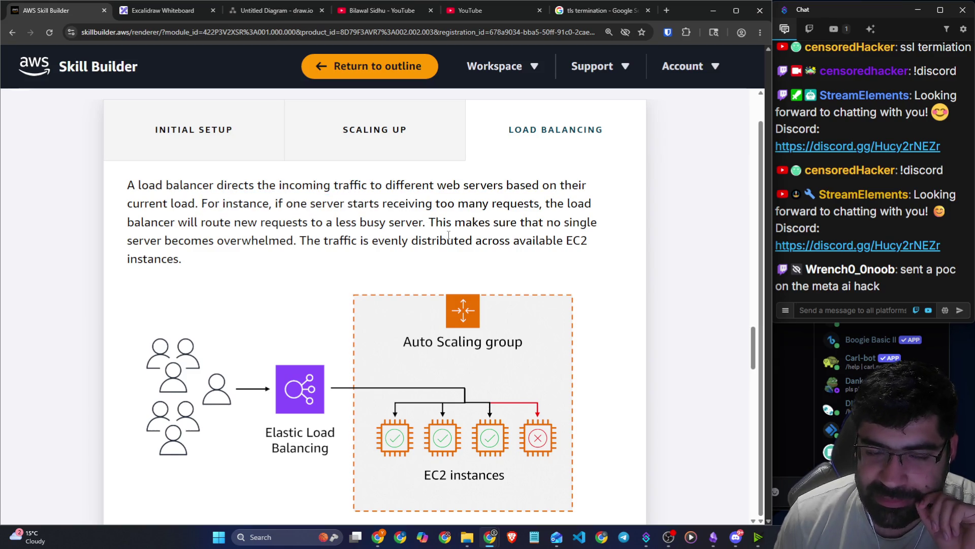
left_click_drag(436, 223, 588, 224)
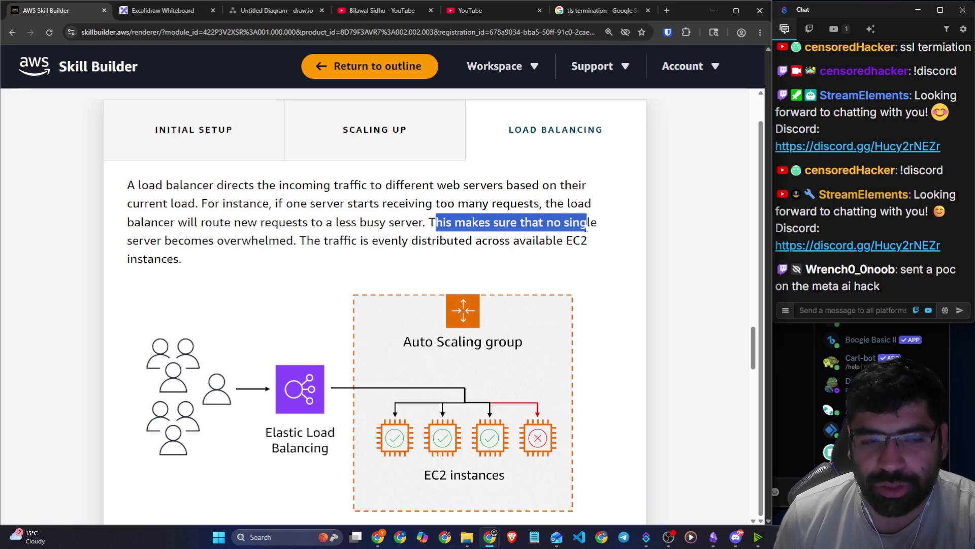
left_click_drag(295, 243, 597, 246)
scroll(558, 284, "down", 3)
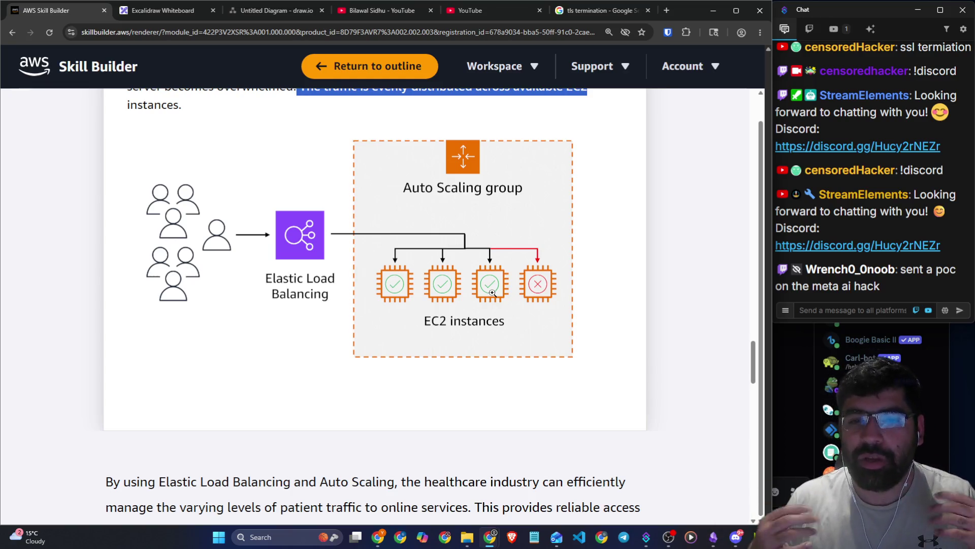
left_click(544, 283)
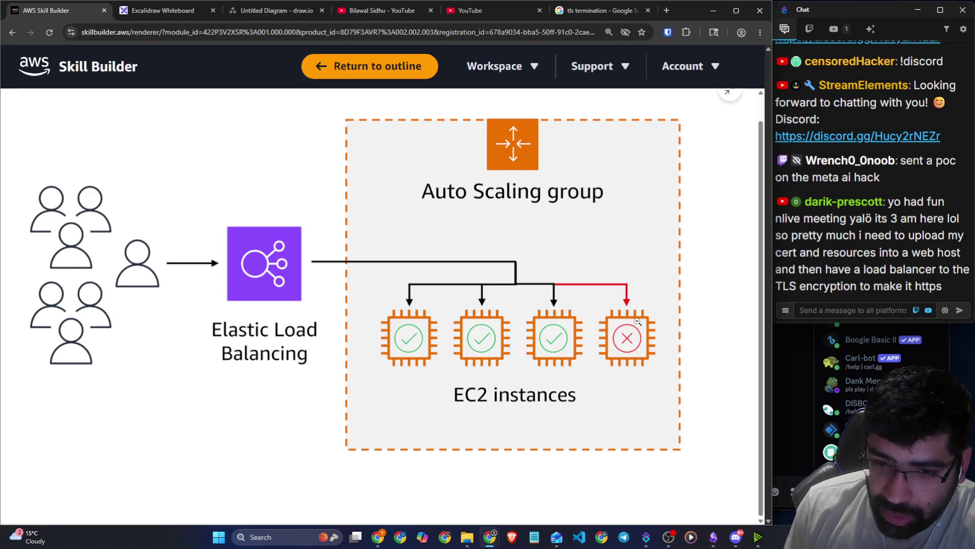
left_click(590, 328)
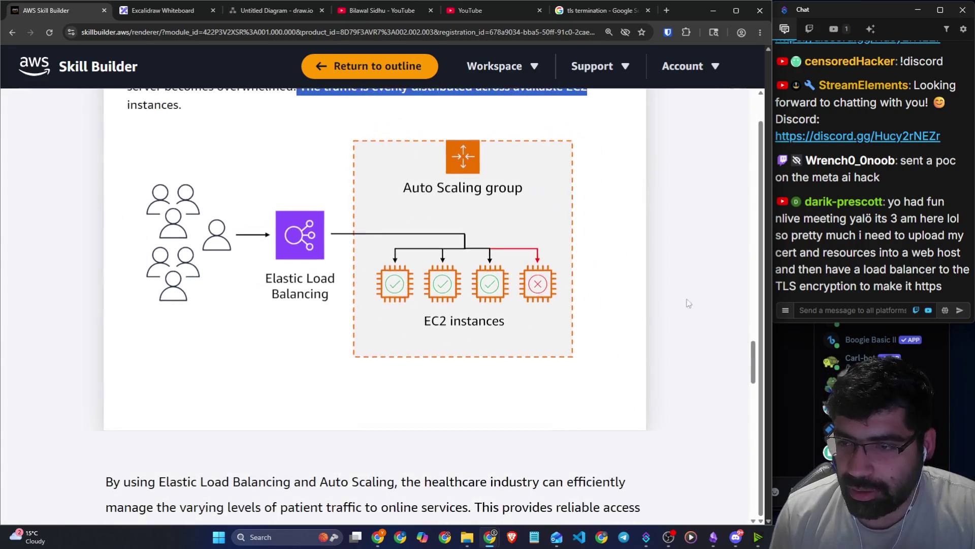
left_click(870, 221)
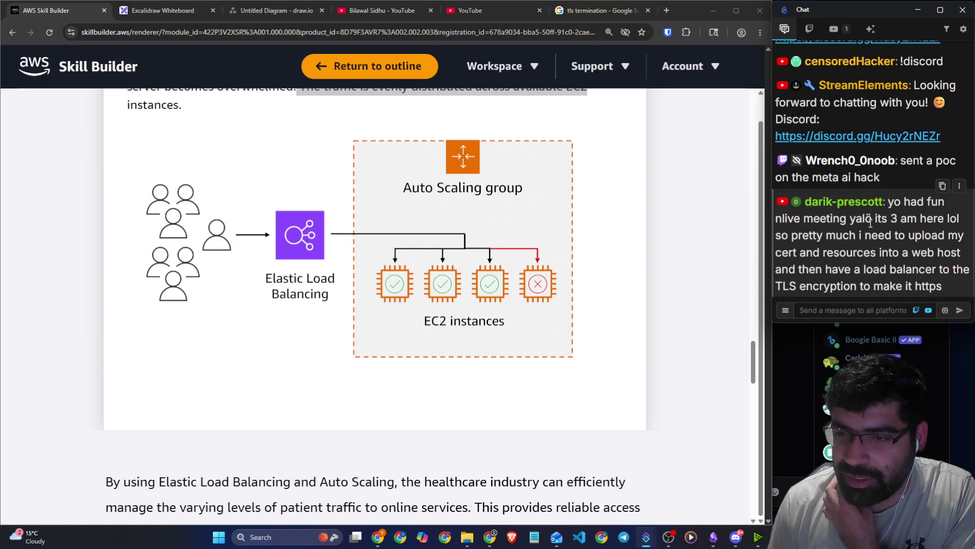
left_click_drag(833, 219, 960, 225)
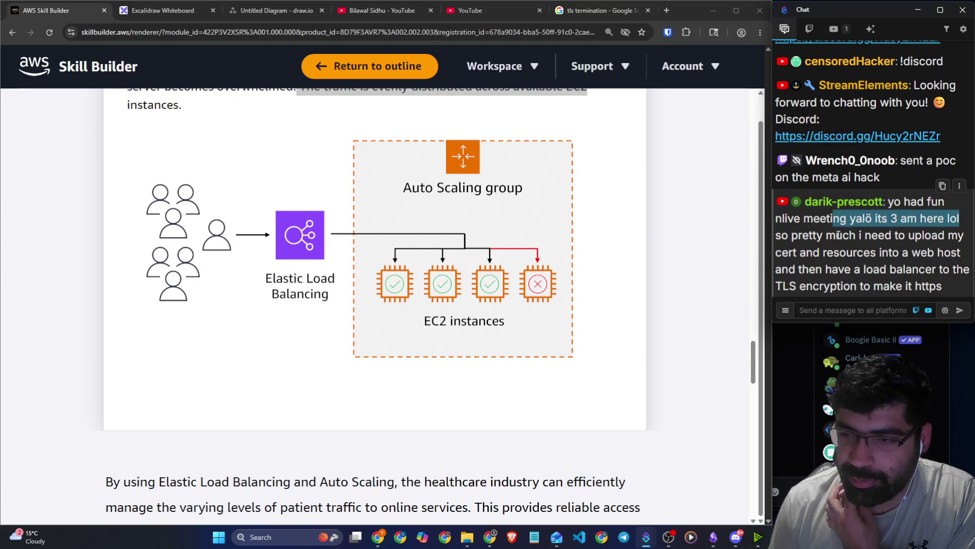
left_click_drag(838, 234, 961, 239)
left_click_drag(824, 252, 957, 252)
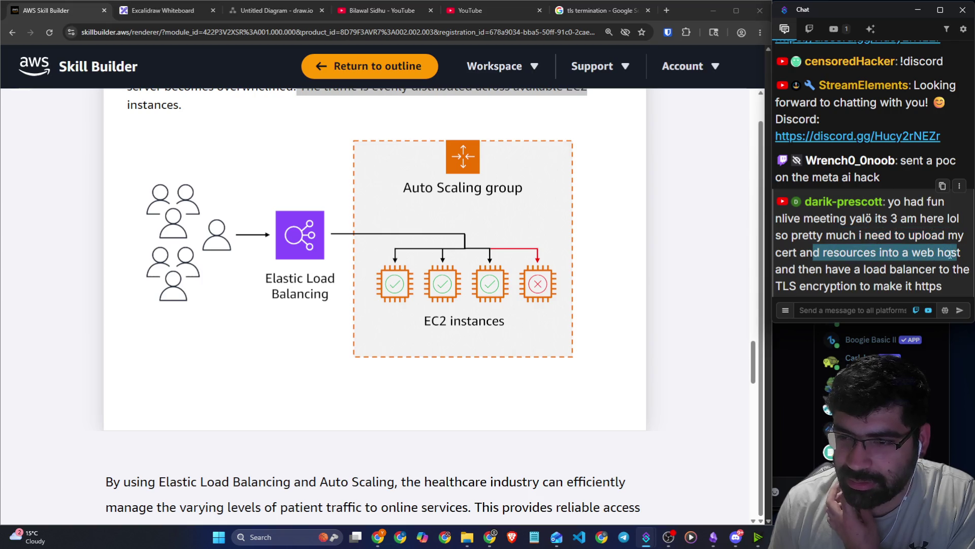
left_click_drag(825, 270, 915, 269)
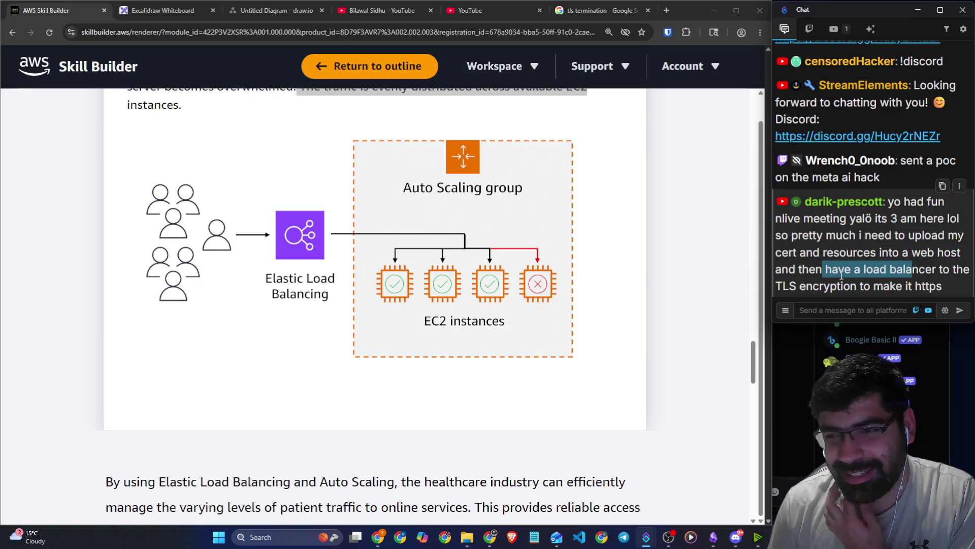
left_click_drag(863, 236, 968, 239)
left_click_drag(834, 253, 958, 254)
left_click_drag(824, 269, 957, 269)
left_click(865, 309)
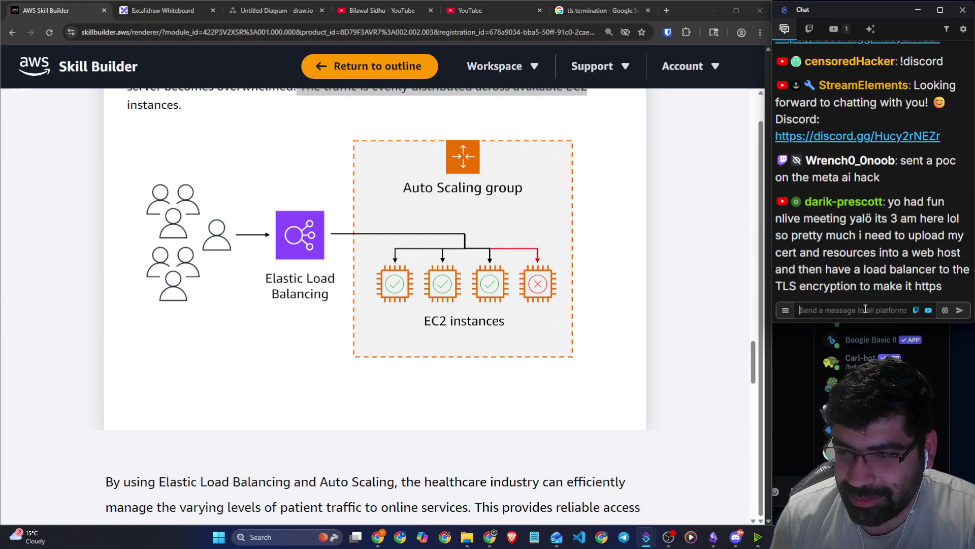
scroll(682, 284, "down", 3)
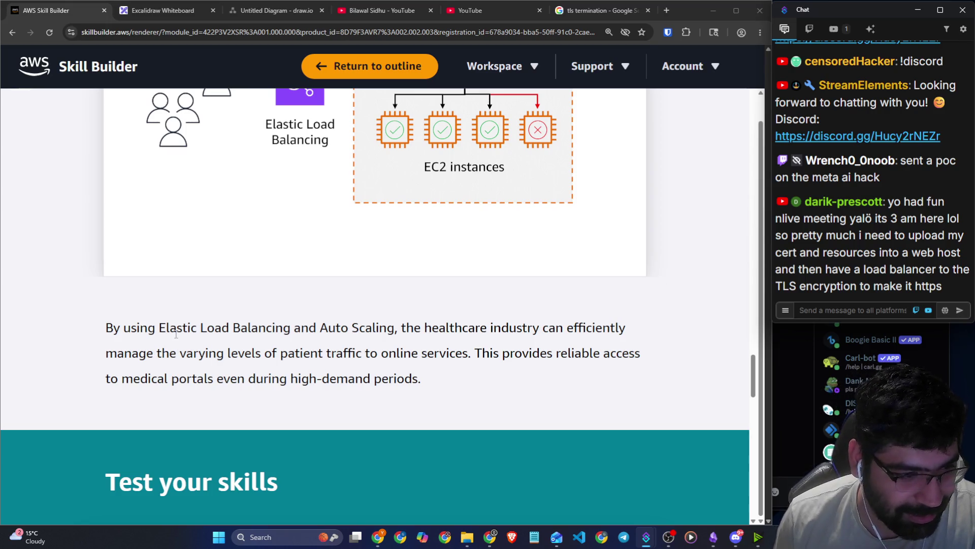
Highlight the closing healthcare paragraph and reliable portal access sentence, then reach Test your skills.
left_click(138, 332)
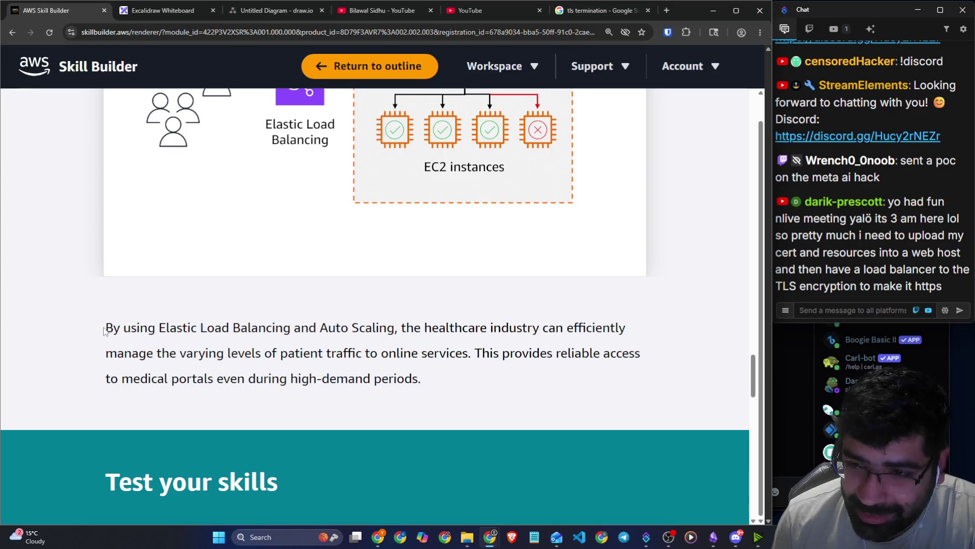
left_click_drag(103, 331, 620, 340)
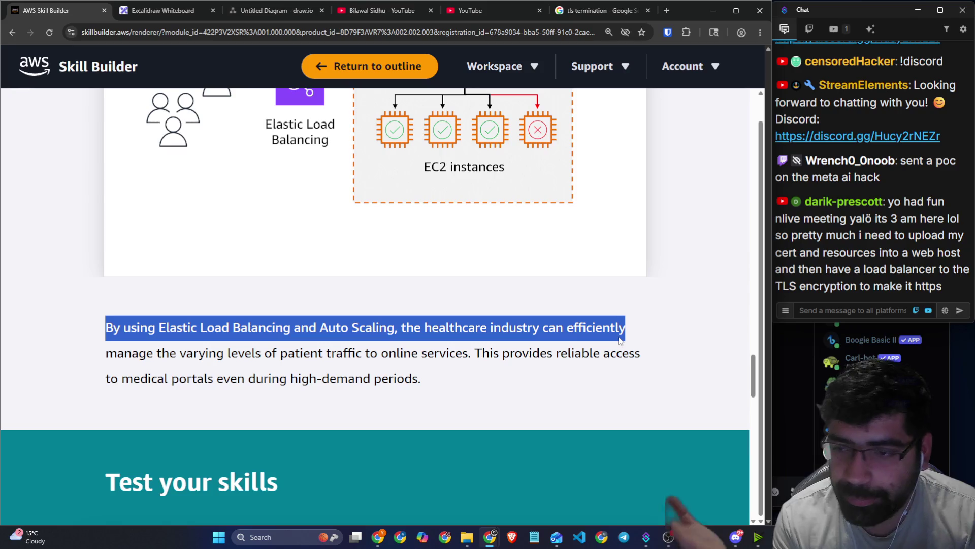
scroll(530, 324, "down", 2)
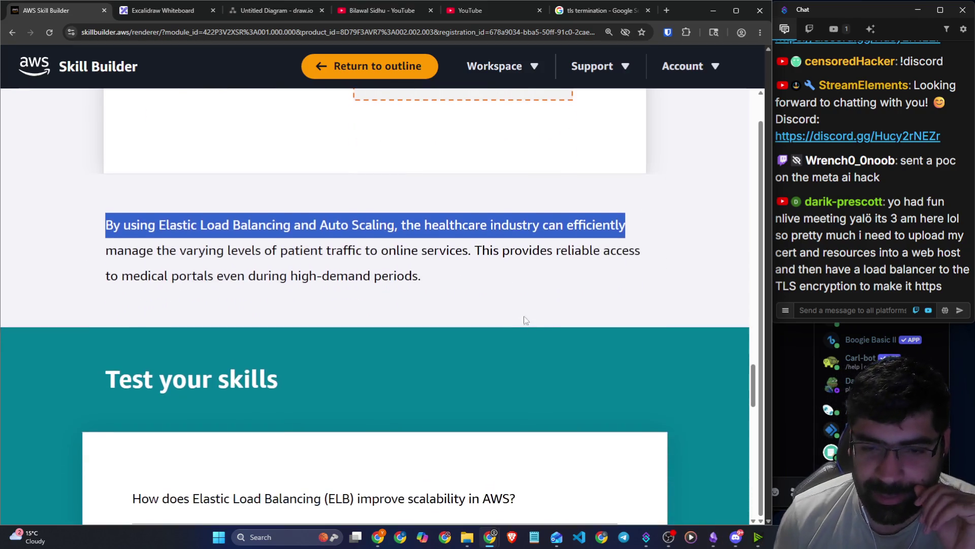
left_click_drag(483, 250, 641, 252)
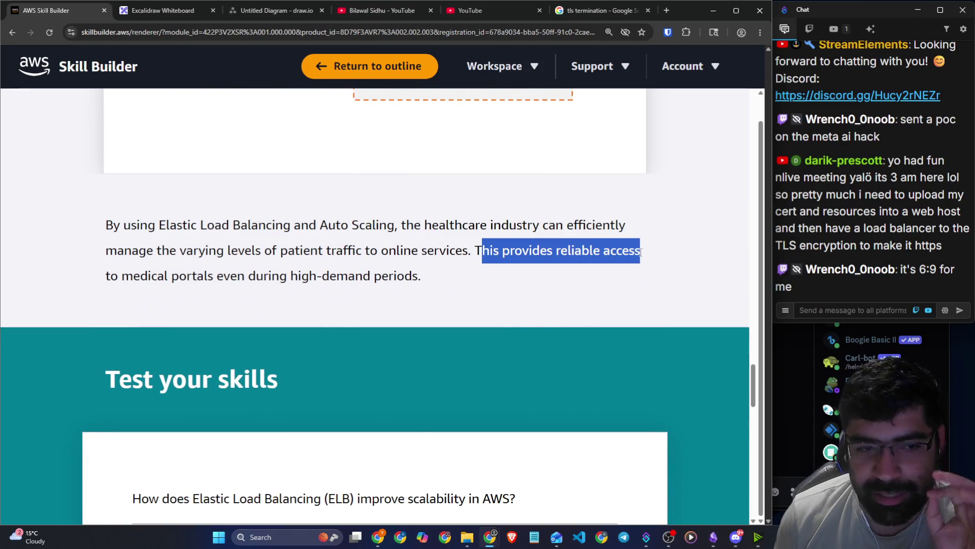
left_click_drag(203, 275, 411, 275)
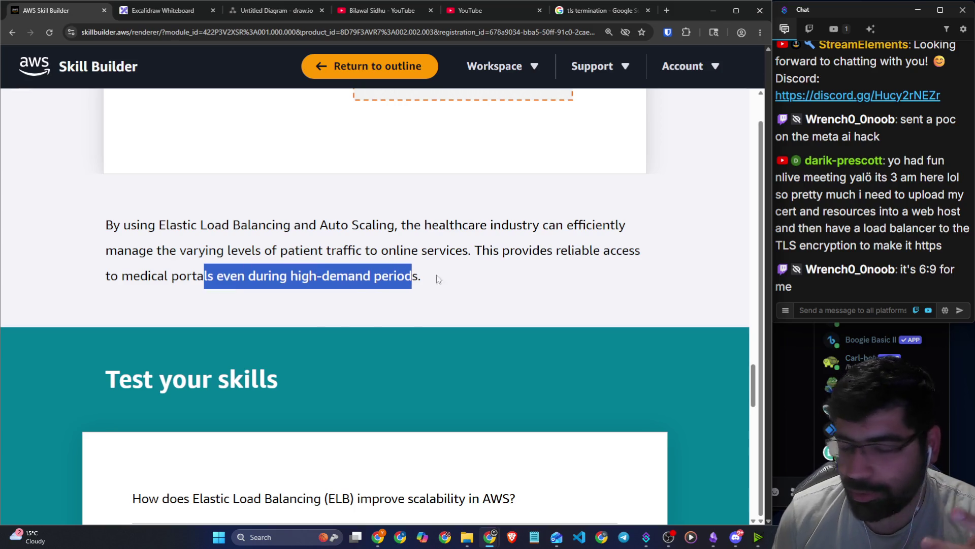
scroll(489, 290, "down", 3)
scroll(450, 299, "down", 1)
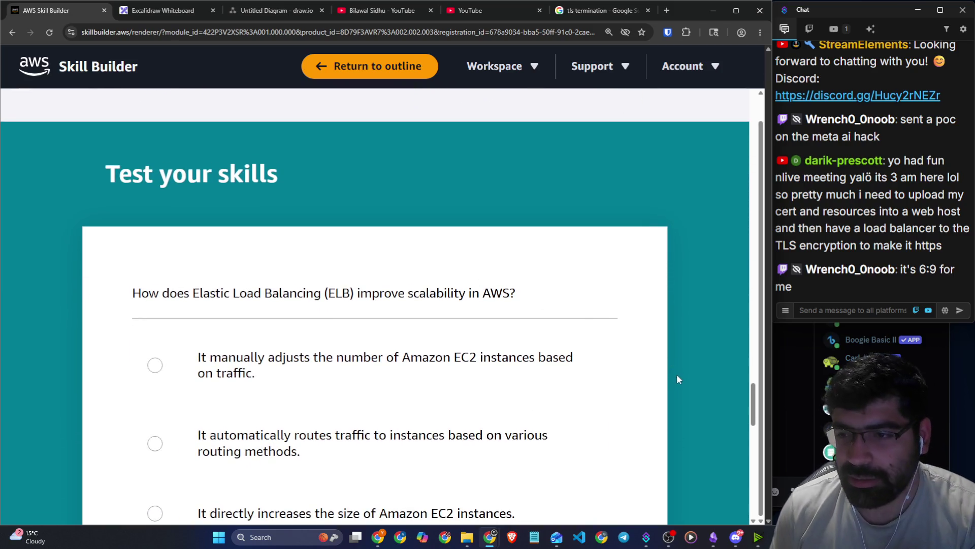
scroll(675, 372, "down", 2)
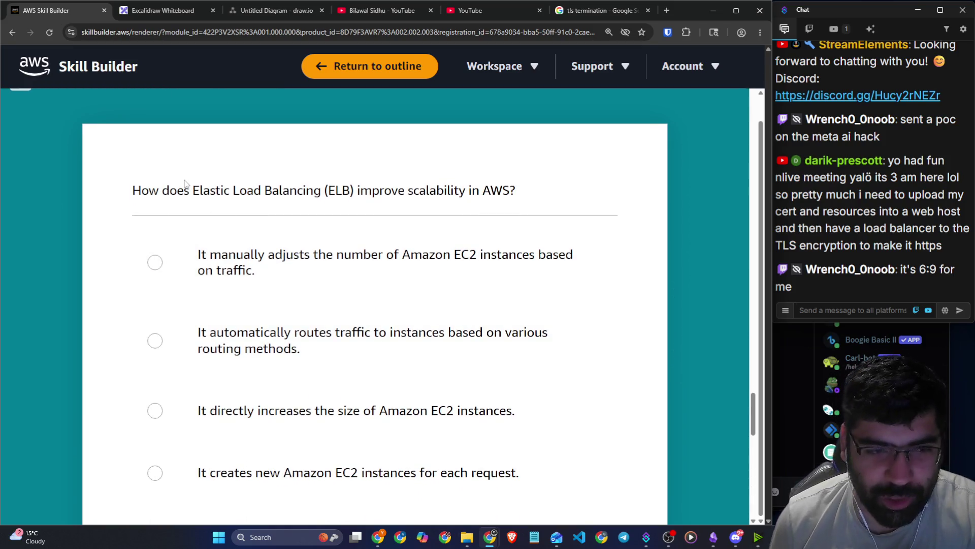
left_click_drag(176, 190, 523, 197)
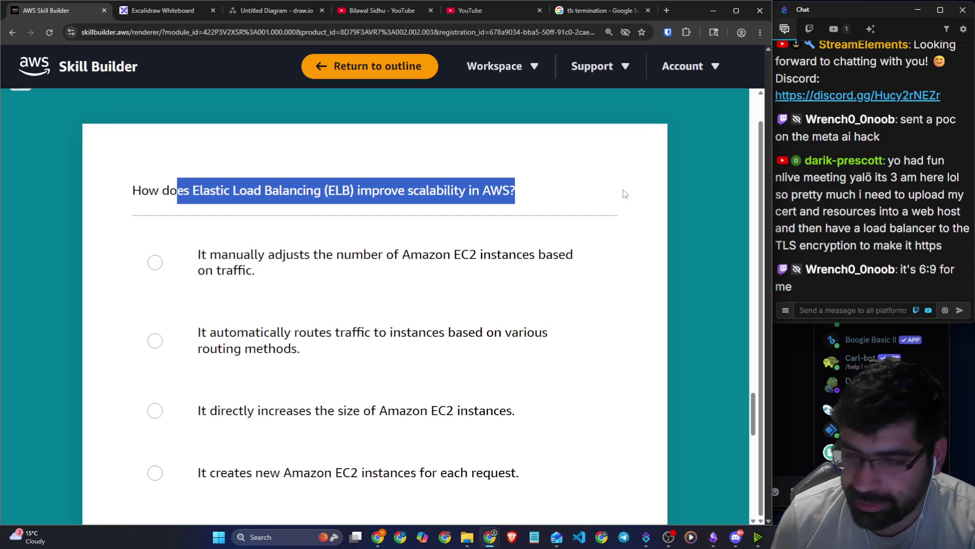
scroll(609, 202, "down", 1)
scroll(235, 152, "down", 2)
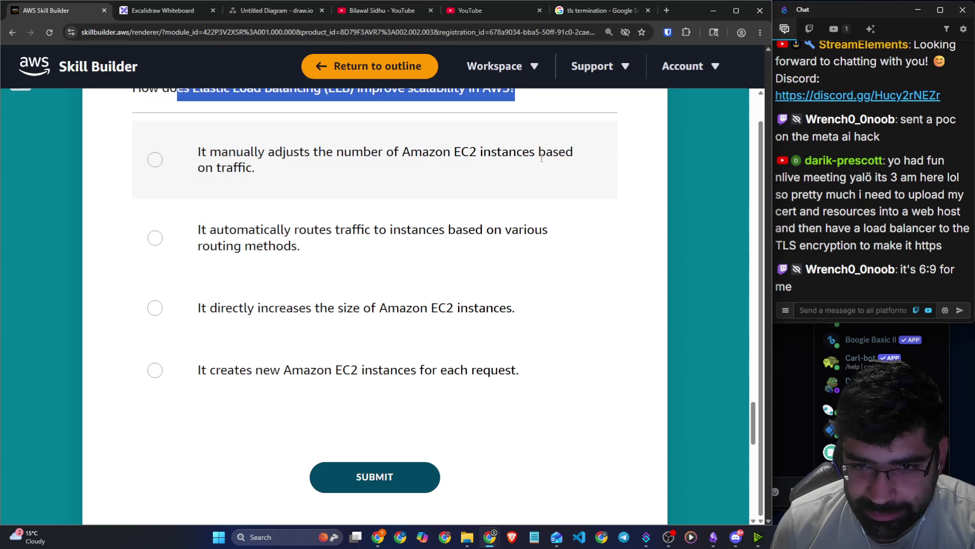
scroll(570, 170, "up", 1)
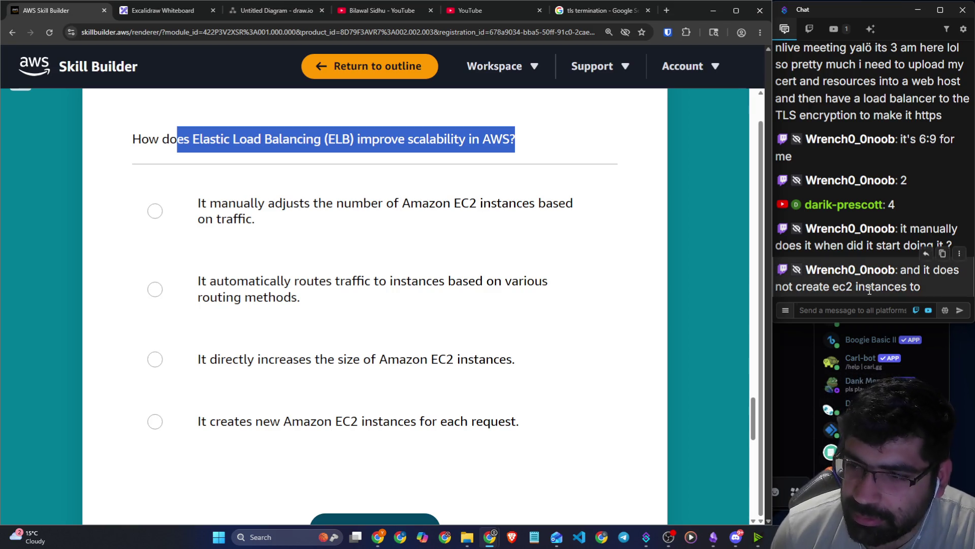
Mark the latest stream chat message and start a reply before returning to the quiz.
left_click_drag(865, 288, 941, 288)
left_click(857, 311)
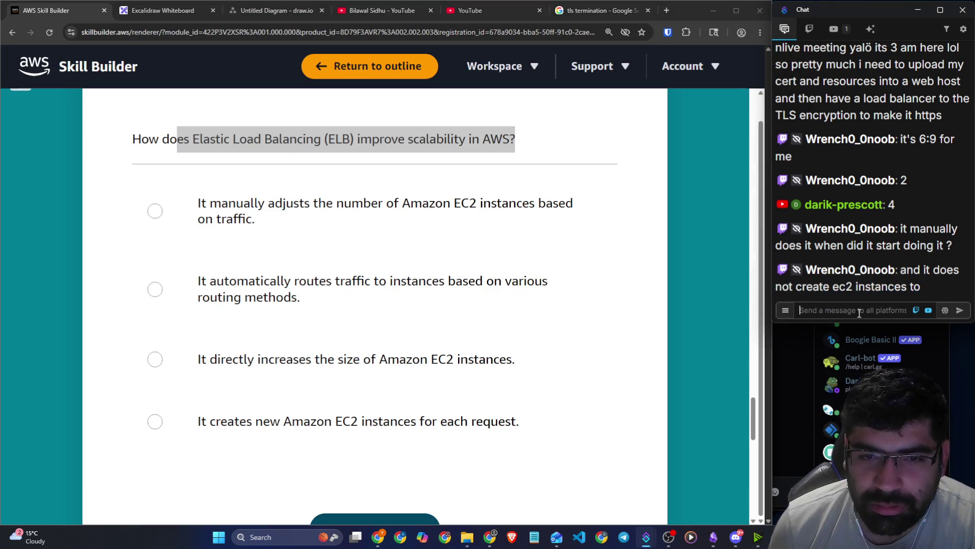
left_click(700, 215)
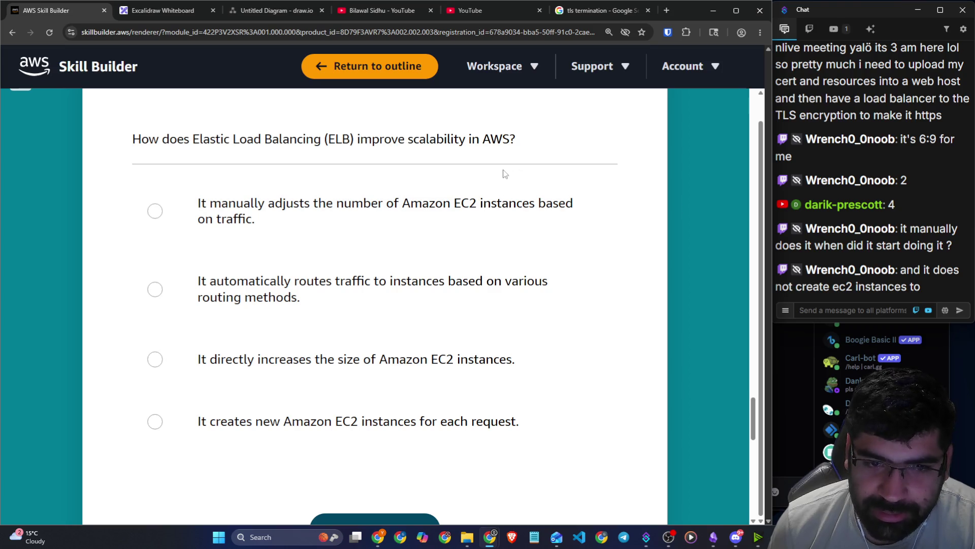
Read the four ELB scalability options and select the automatic traffic-routing answer.
left_click_drag(194, 140, 343, 135)
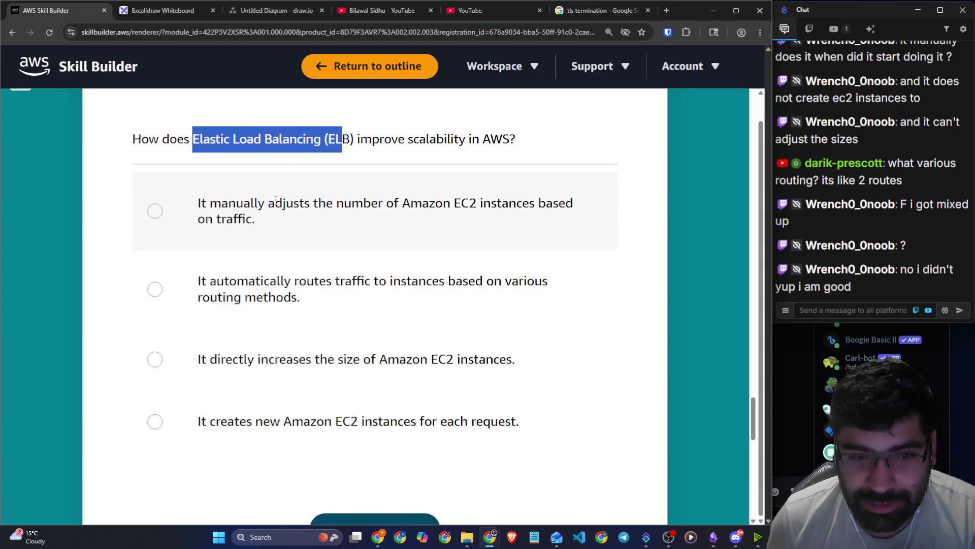
mouse_move(254, 205)
left_mouse_down()
mouse_move(520, 216)
mouse_move(595, 251)
left_mouse_up()
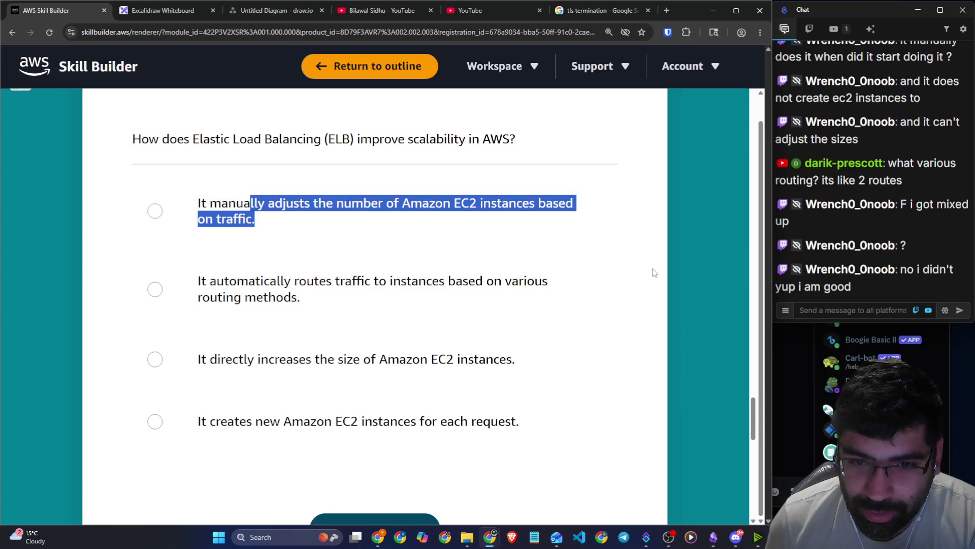
left_click_drag(255, 281, 385, 285)
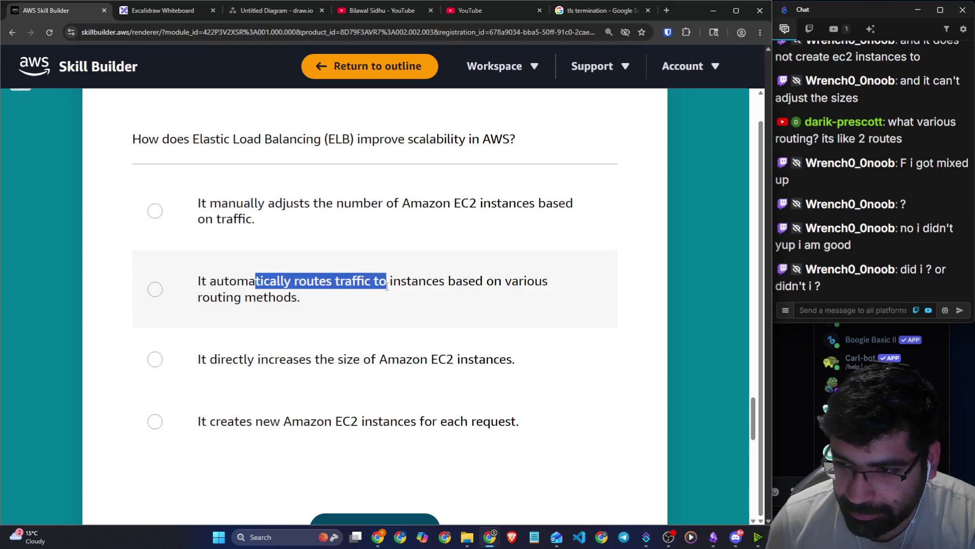
scroll(386, 297, "down", 1)
left_click_drag(269, 307, 486, 310)
mouse_move(270, 379)
left_mouse_down()
mouse_move(497, 399)
mouse_move(490, 389)
left_mouse_up()
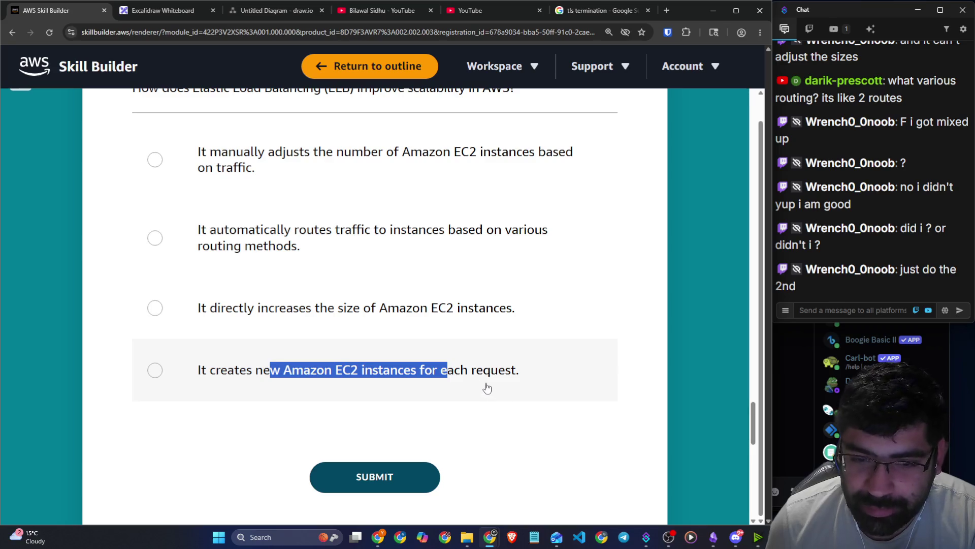
left_click(366, 239)
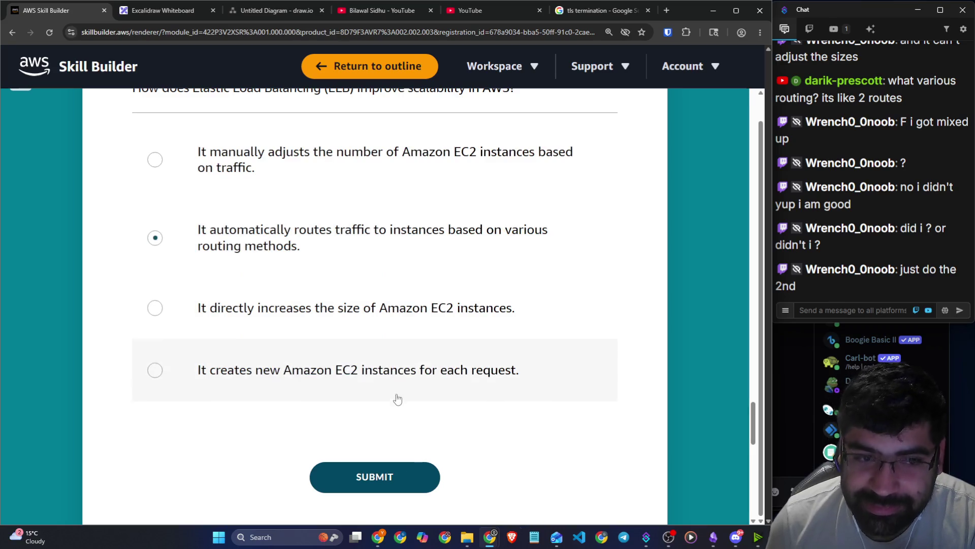
Submit the traffic-routing answer, see it marked correct, and scroll to the next question.
left_click(374, 476)
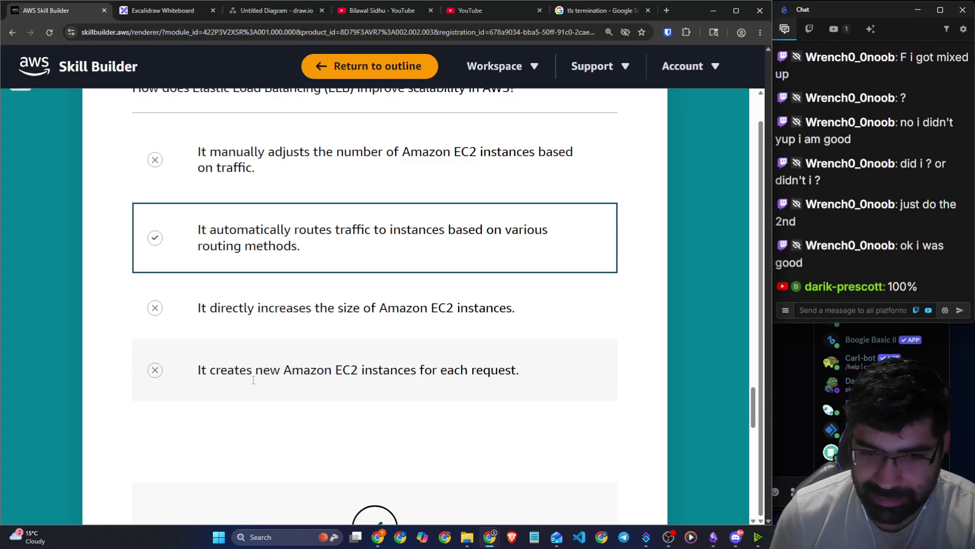
scroll(140, 388, "down", 12)
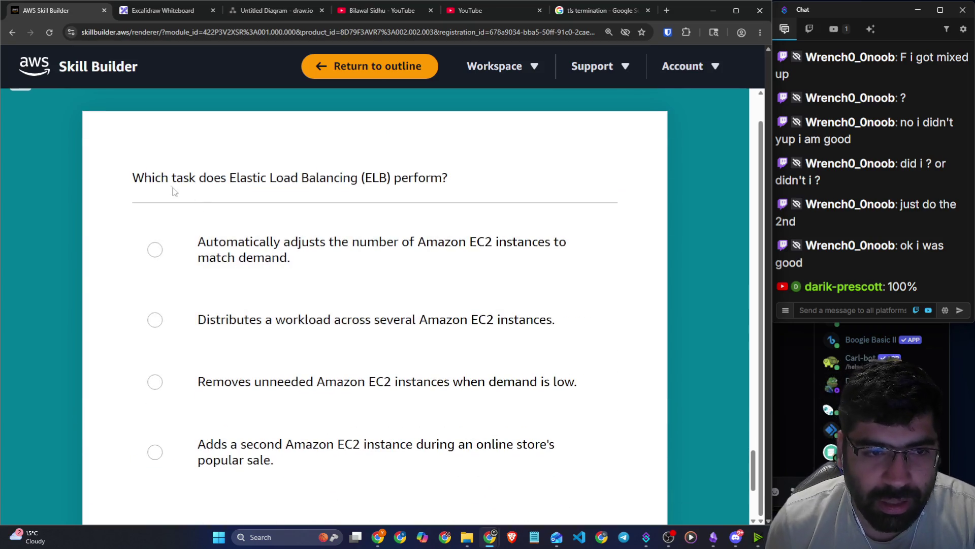
Review the ELB task options, then choose and submit 'Distributes a workload across several Amazon EC2 instances'.
left_click_drag(136, 185, 449, 182)
scroll(396, 138, "down", 2)
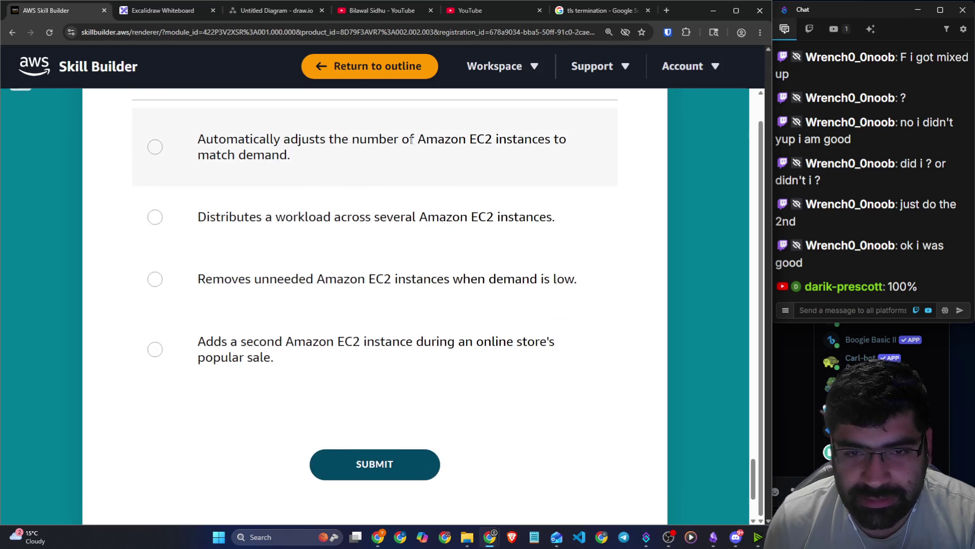
left_click_drag(235, 138, 563, 139)
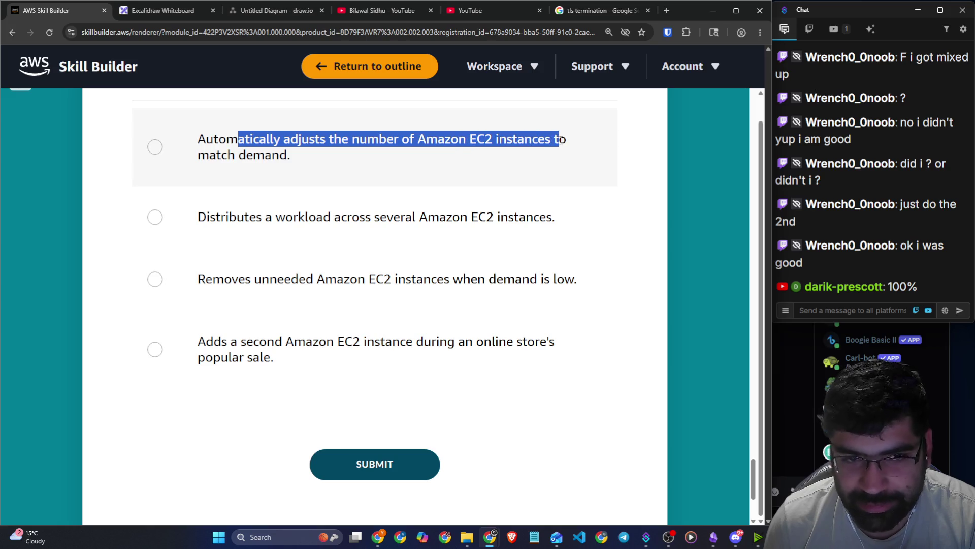
mouse_move(199, 217)
left_mouse_down()
mouse_move(405, 217)
mouse_move(560, 231)
left_mouse_up()
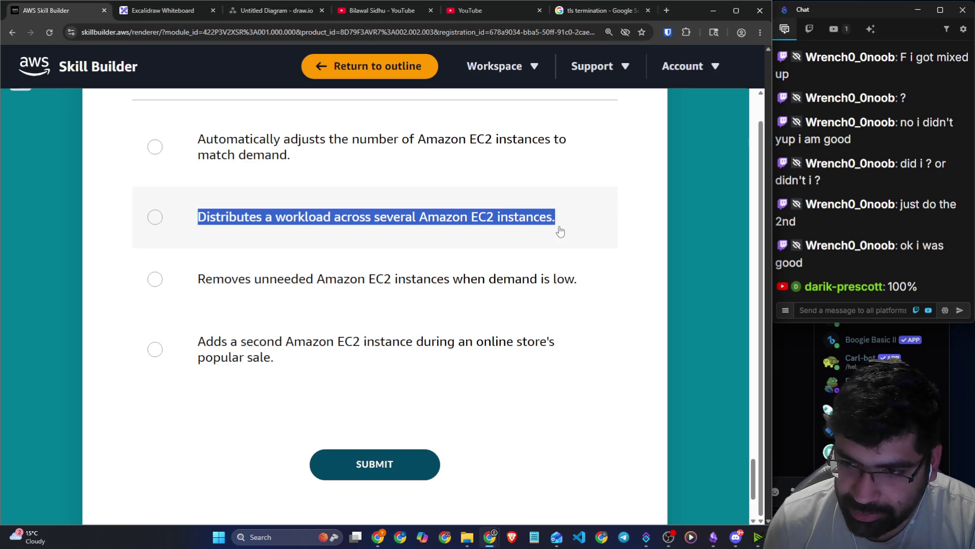
left_click_drag(255, 279, 584, 286)
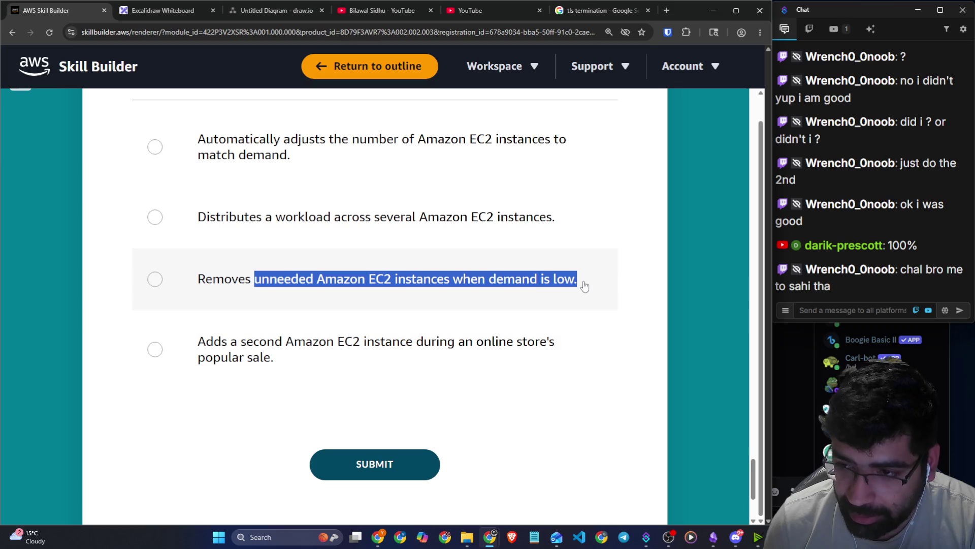
left_click_drag(204, 342, 564, 344)
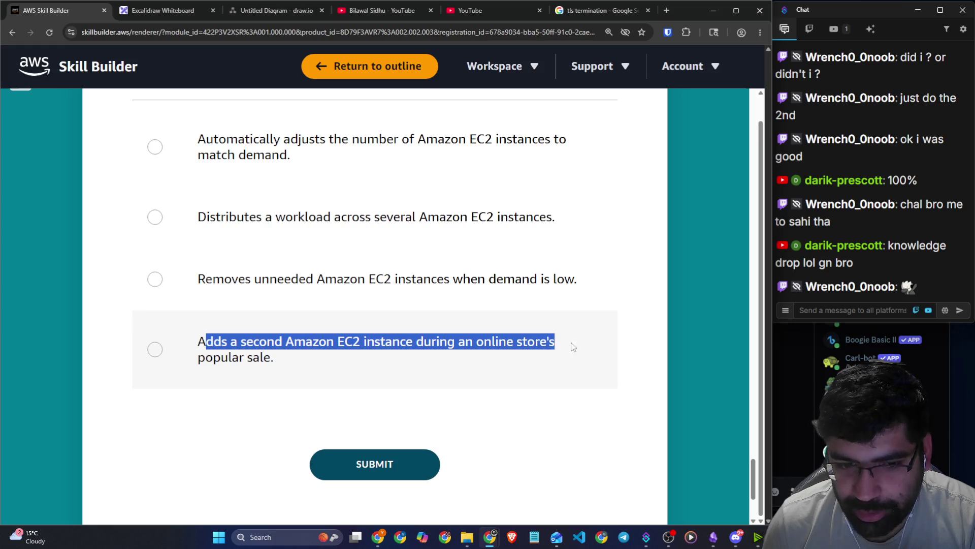
left_click(665, 366)
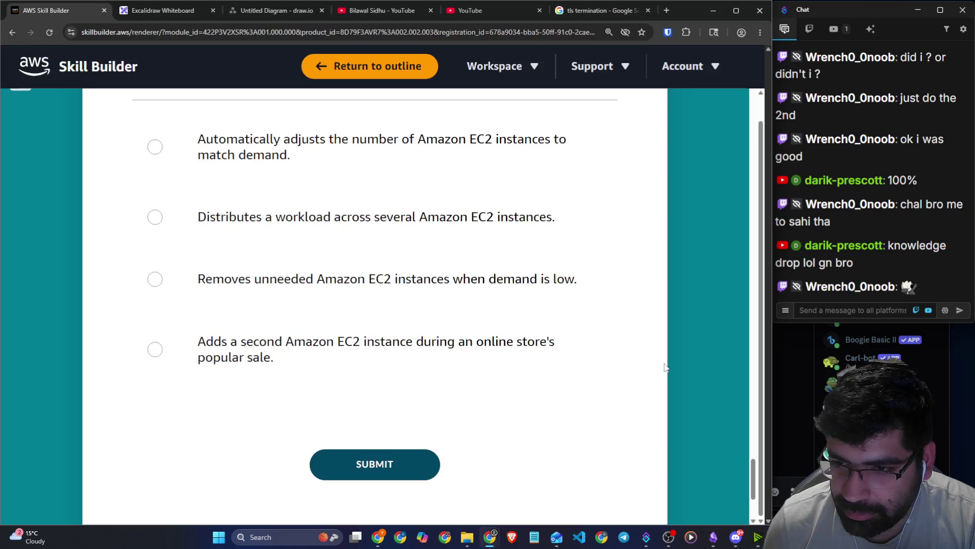
left_click(450, 213)
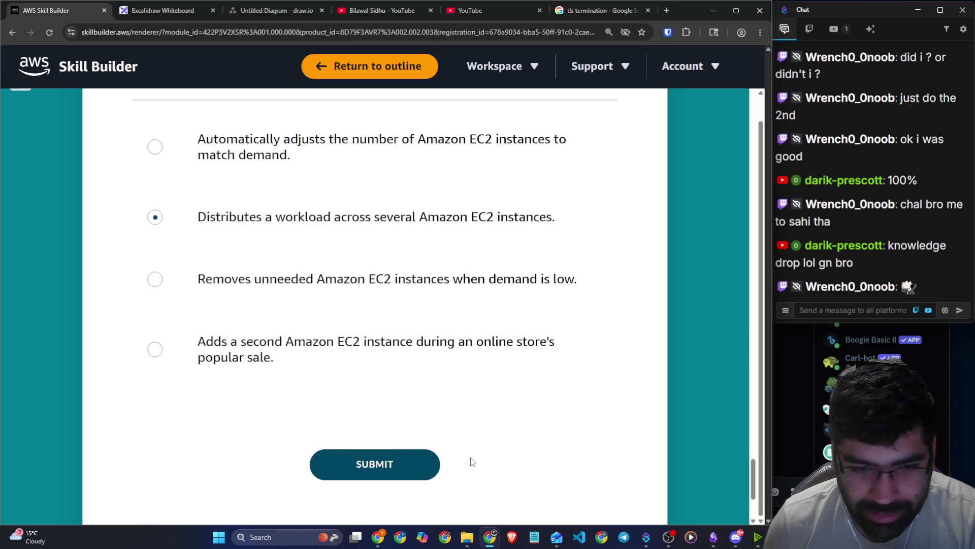
left_click(427, 469)
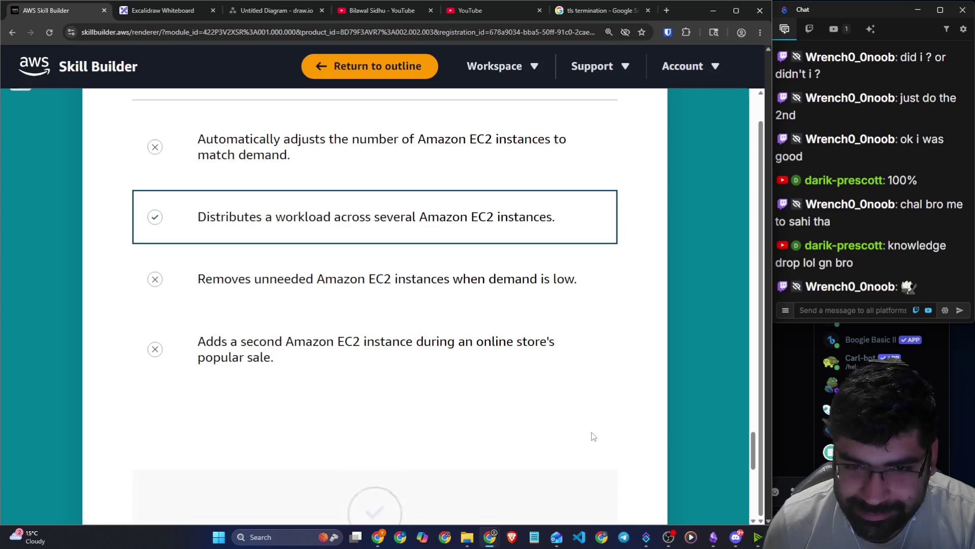
scroll(598, 430, "down", 10)
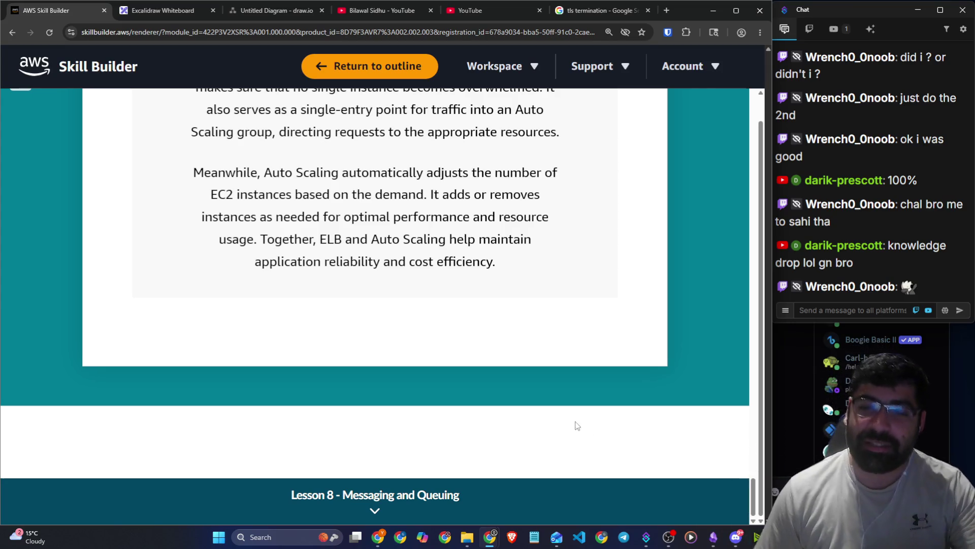
scroll(577, 425, "up", 4)
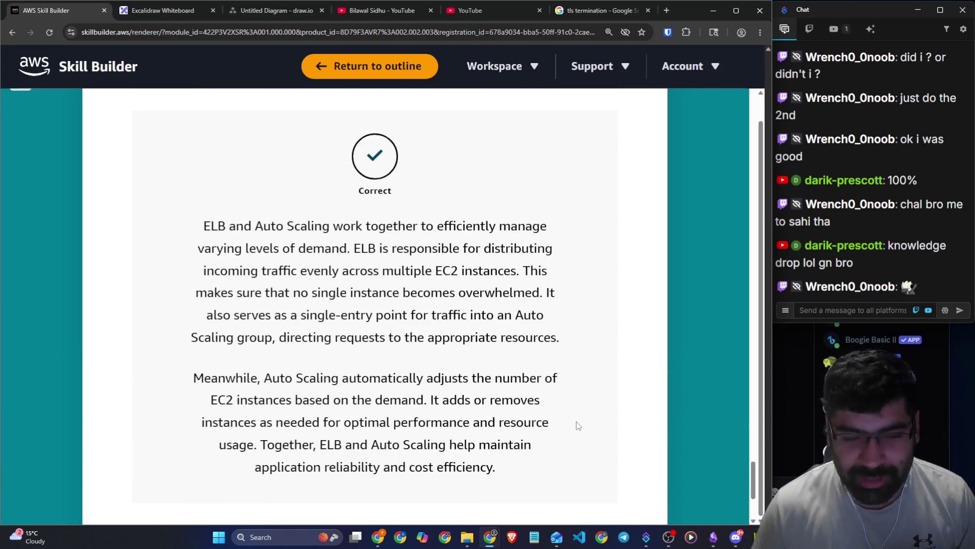
scroll(577, 426, "up", 20)
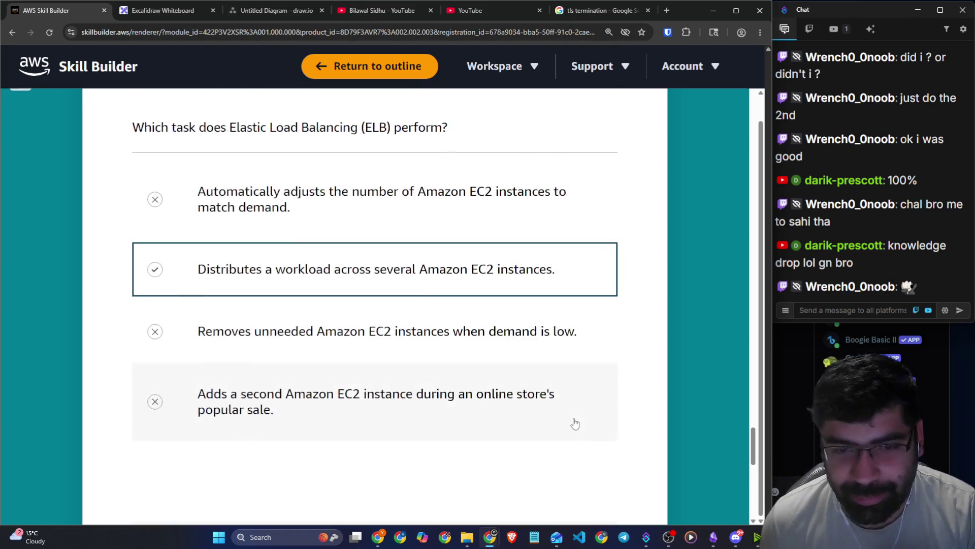
scroll(573, 419, "up", 20)
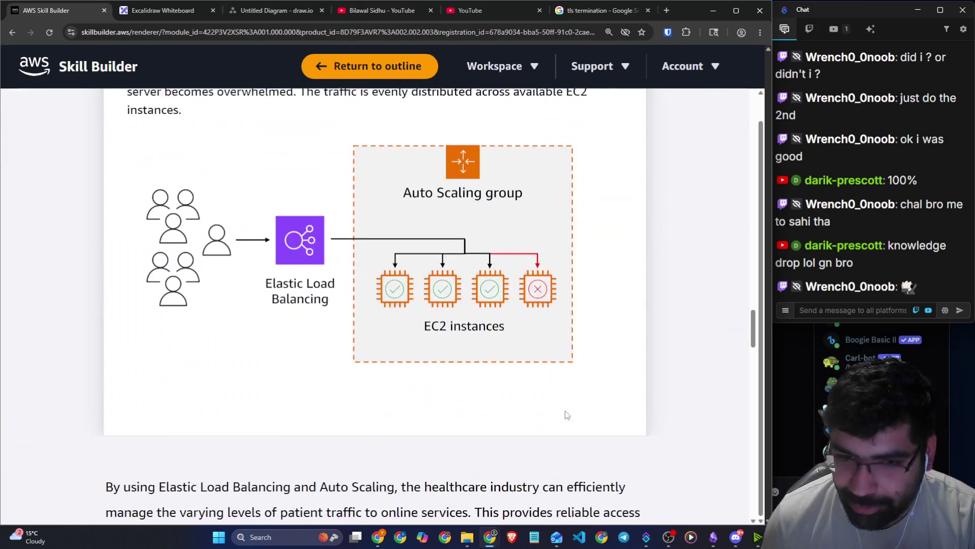
scroll(22, 181, "up", 15)
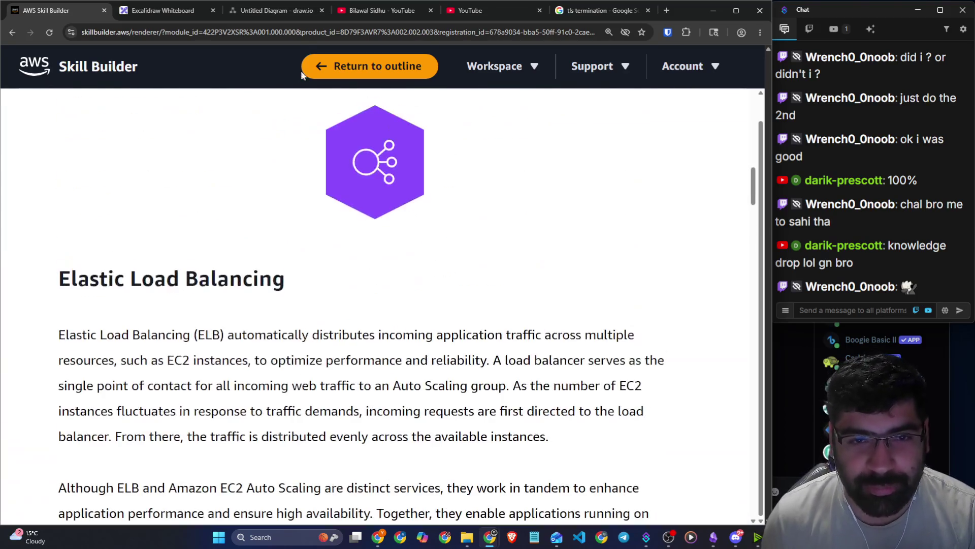
left_click(304, 71)
Review the Module 2 outline with Elastic Load Balancing completed, then start a new tab searching 'hackesmarter'.
left_click(12, 32)
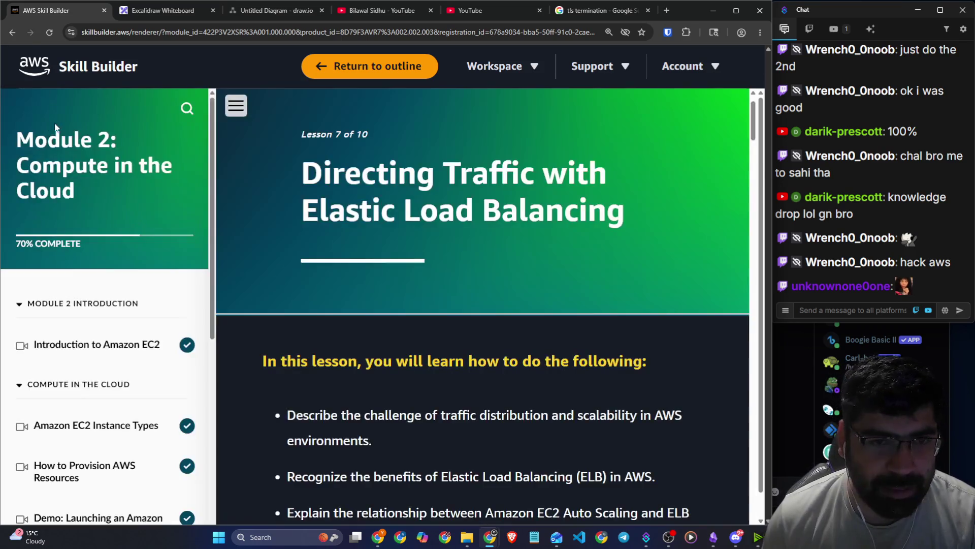
scroll(93, 222, "down", 2)
scroll(94, 222, "down", 3)
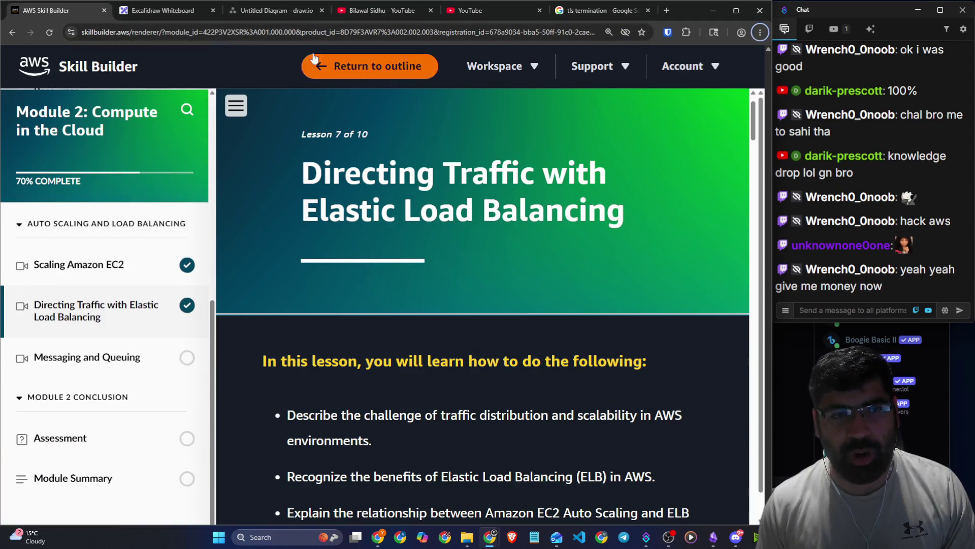
left_click(667, 10)
type("hackerspub.org")
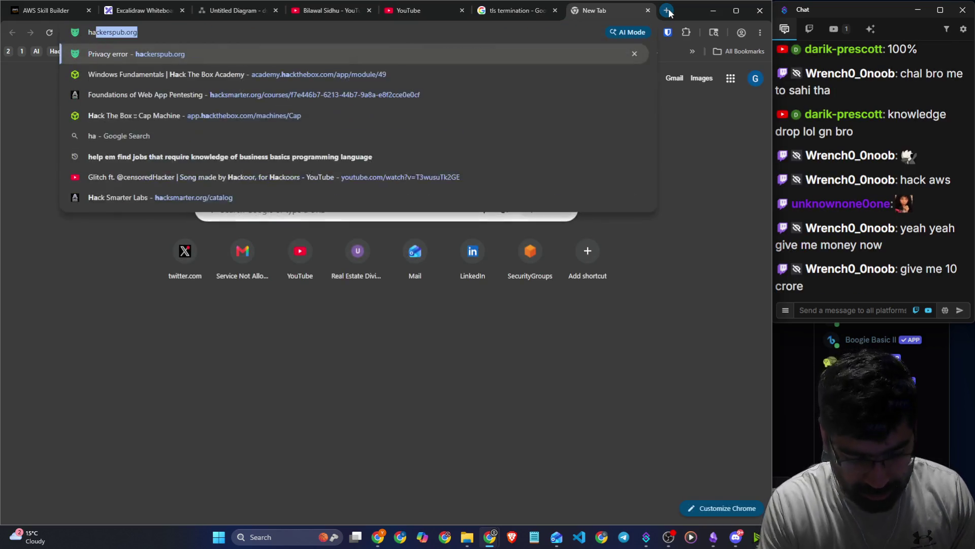
type("smarter")
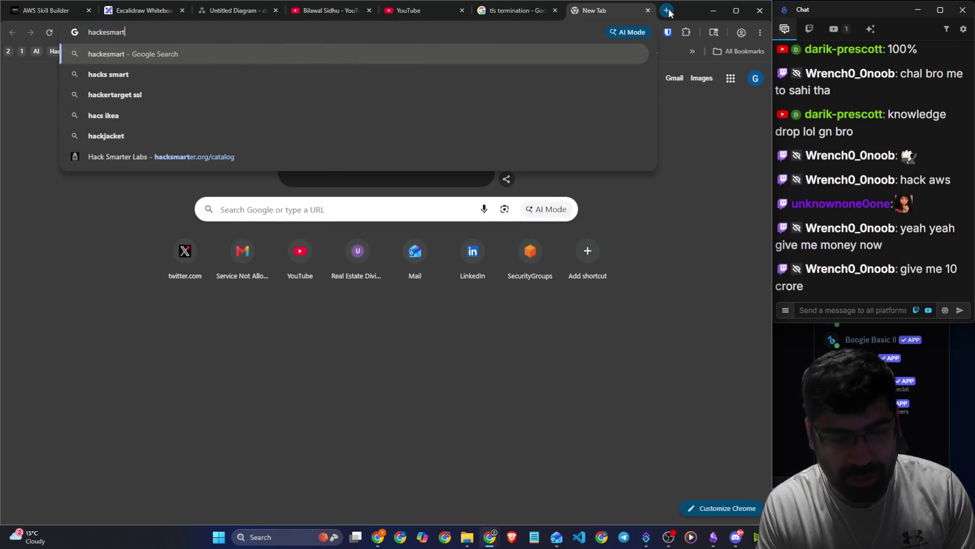
Correct the Google search to 'hacksmarter' and open the Hack Smarter Labs site.
key("Return")
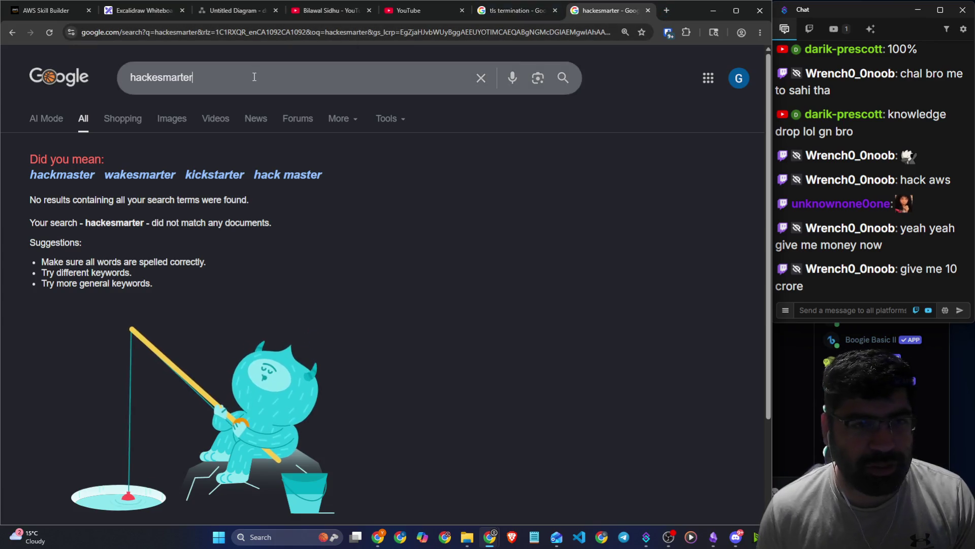
left_click(160, 79)
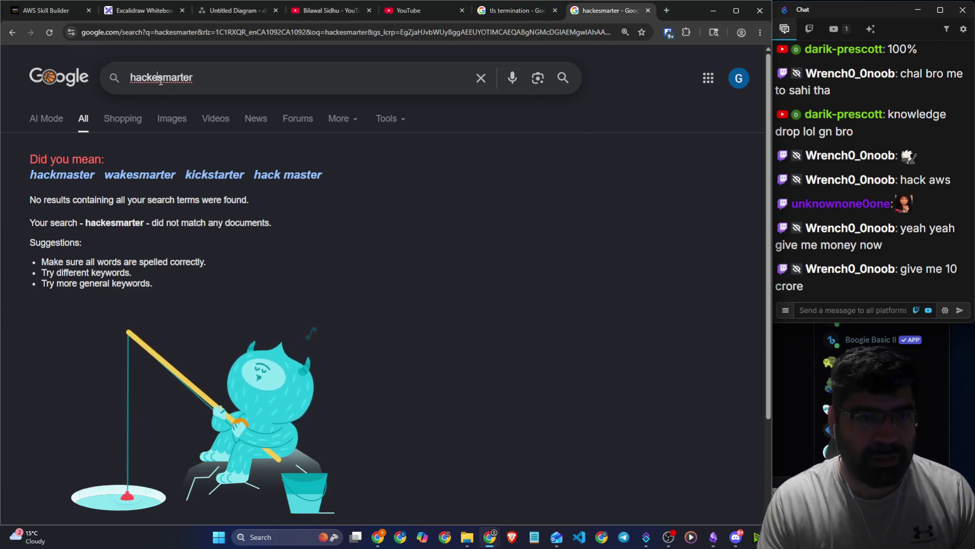
key("BackSpace")
key("Return")
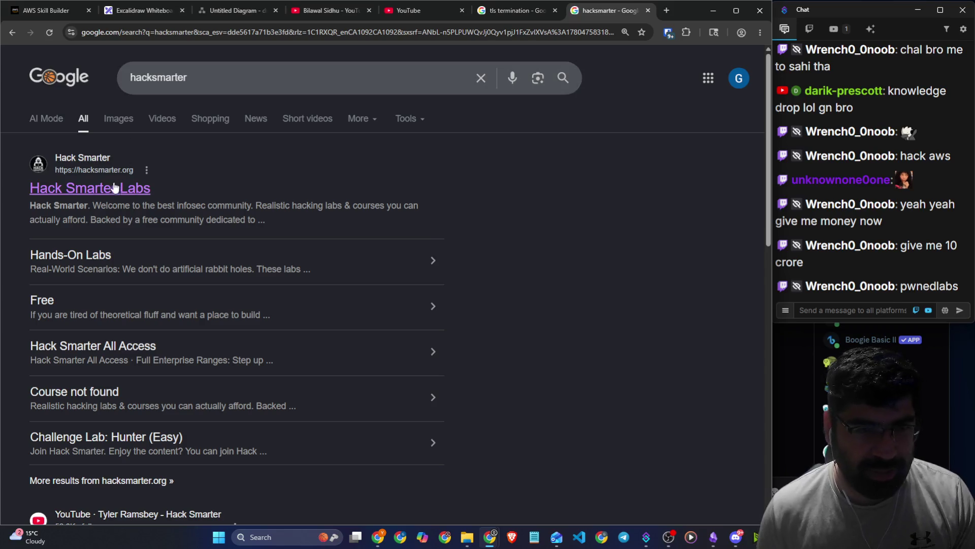
left_click(135, 126)
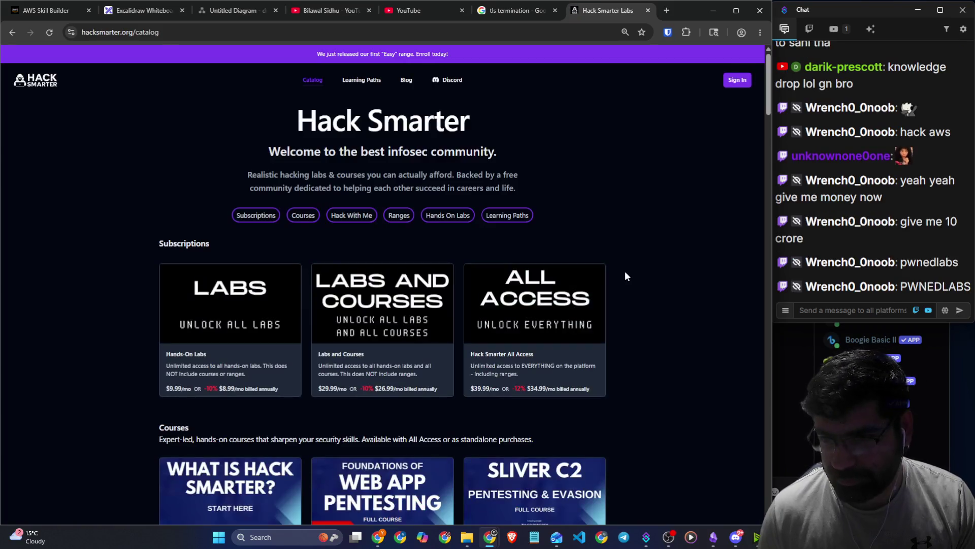
Open the Intro to AWS Pentesting course page and zoom in on its content.
scroll(650, 273, "down", 3)
scroll(652, 271, "down", 4)
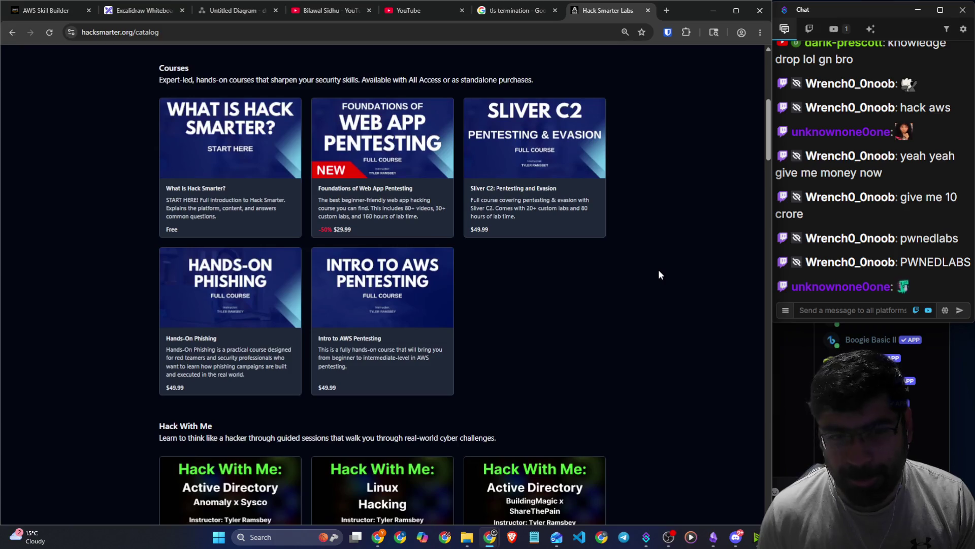
left_click(403, 287)
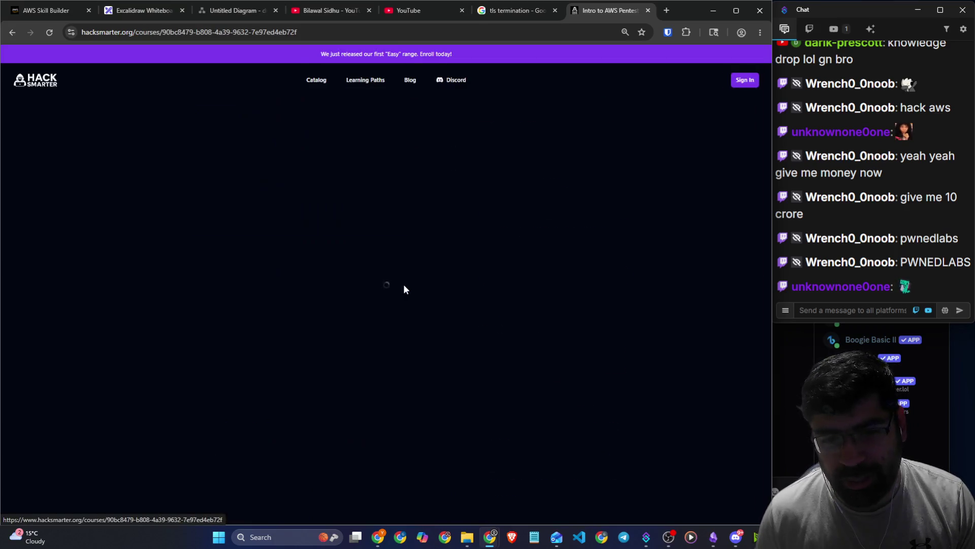
scroll(416, 279, "down", 3)
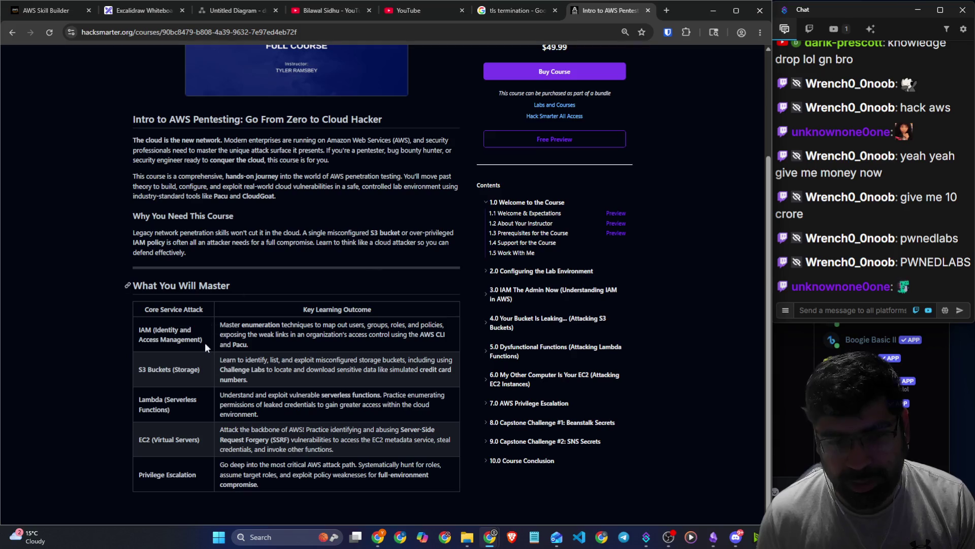
key("ctrl+plus")
key("ctrl+plus")
scroll(265, 395, "down", 3)
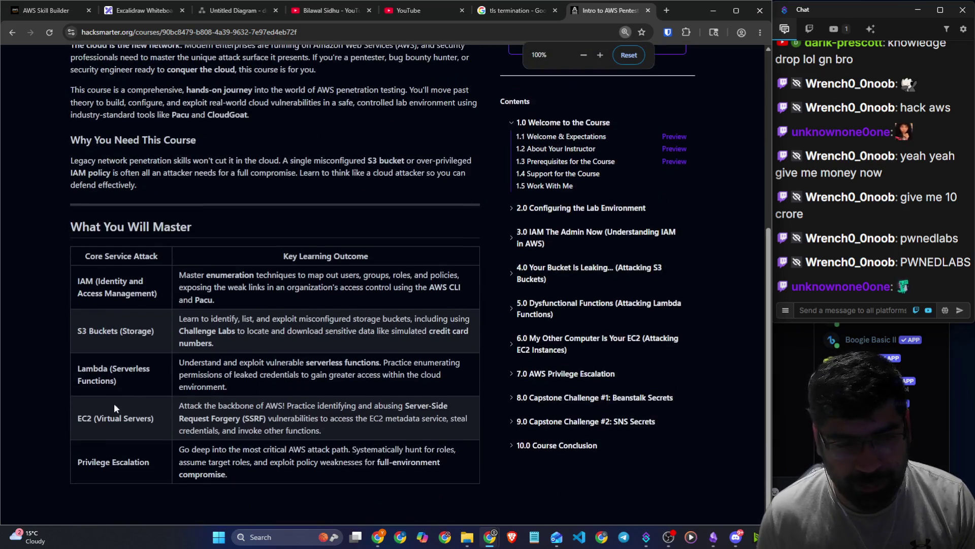
left_click(51, 16)
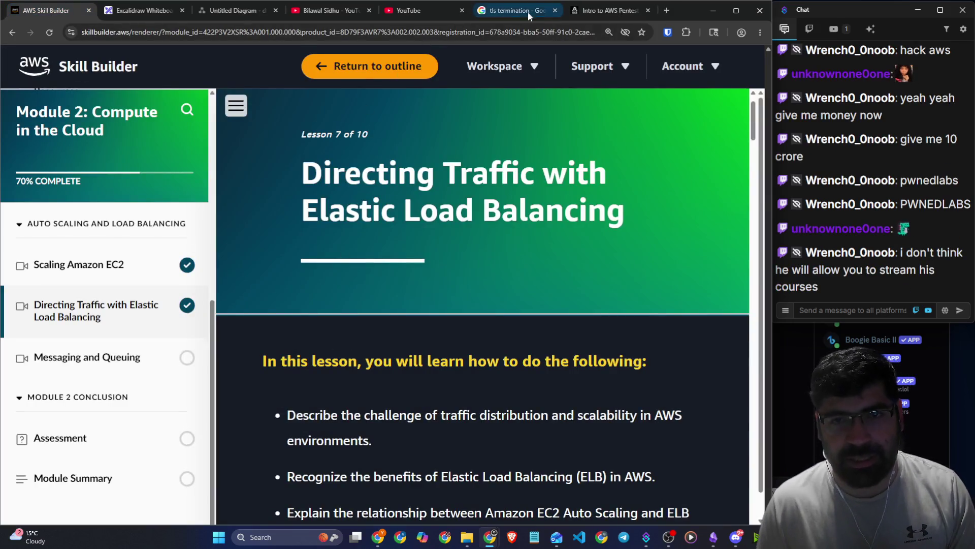
left_click(604, 10)
Post the hacksmarter.org address in stream chat and return to the Skill Builder lesson.
left_click(355, 37)
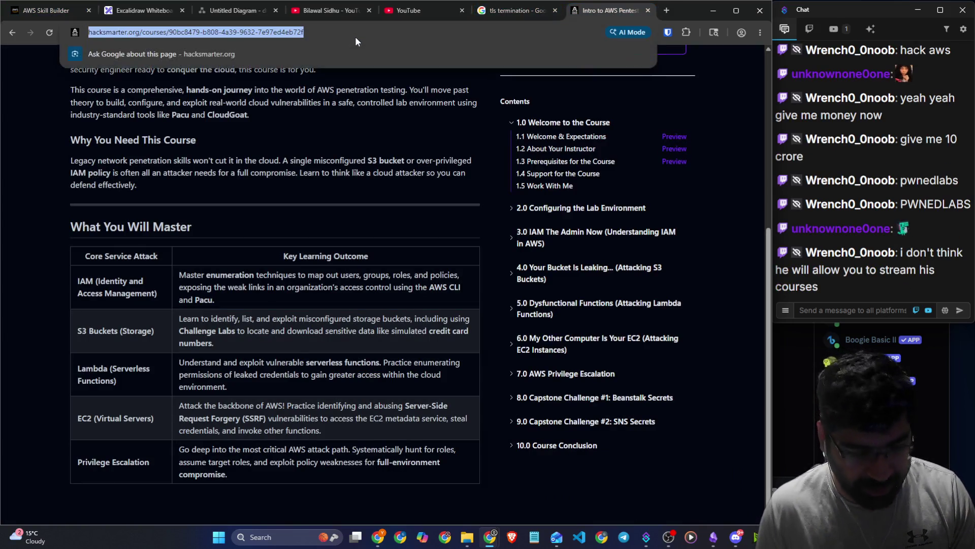
left_click(163, 34)
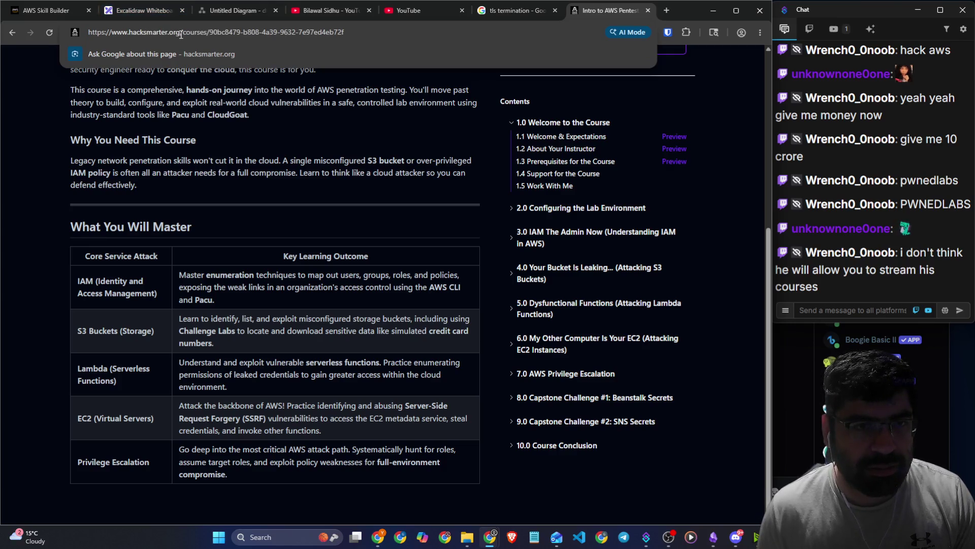
left_click_drag(180, 32, 75, 39)
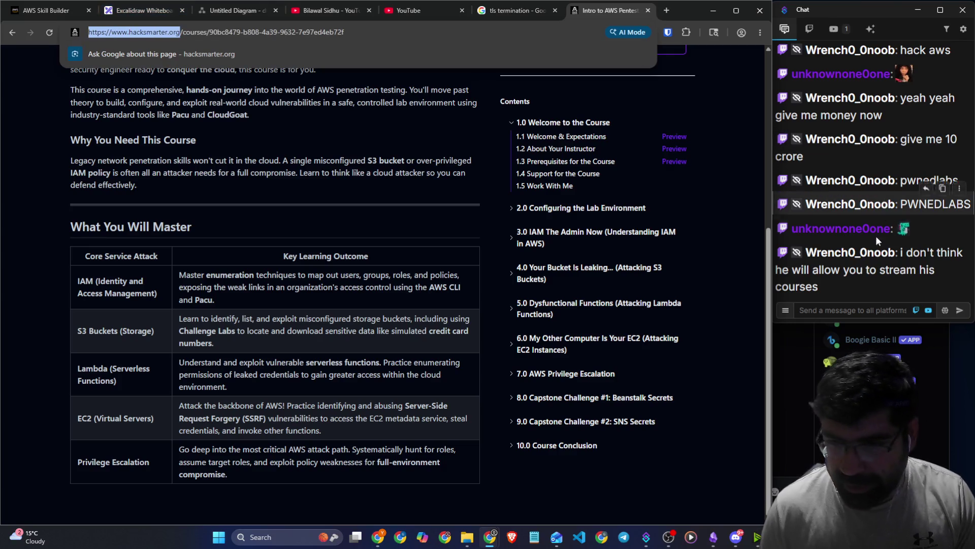
left_click(839, 309)
type("https://www.hacksmarter.org/")
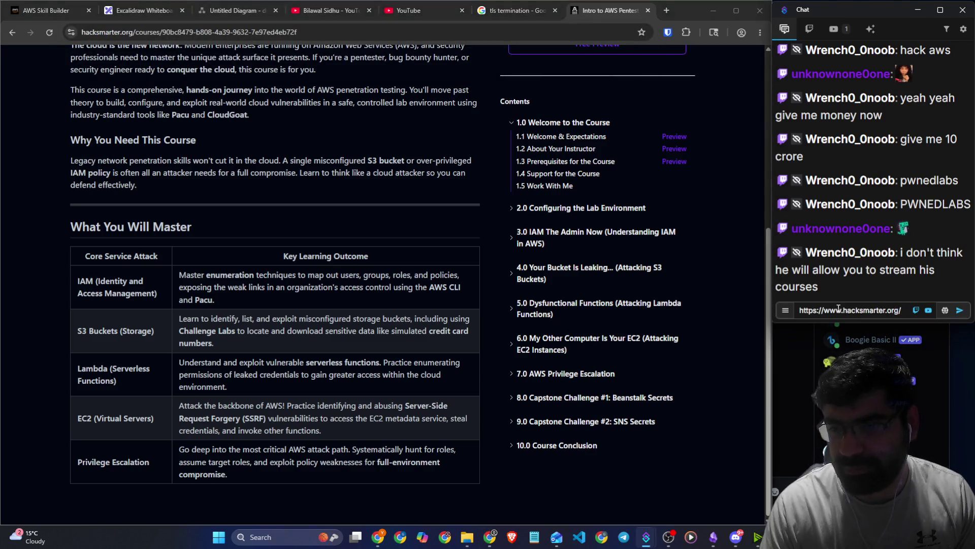
key("Return")
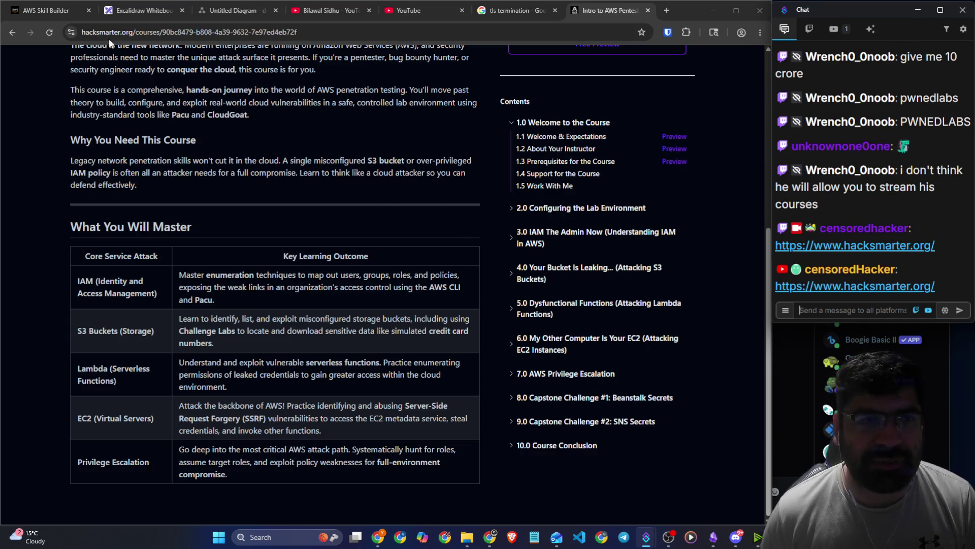
left_click(62, 12)
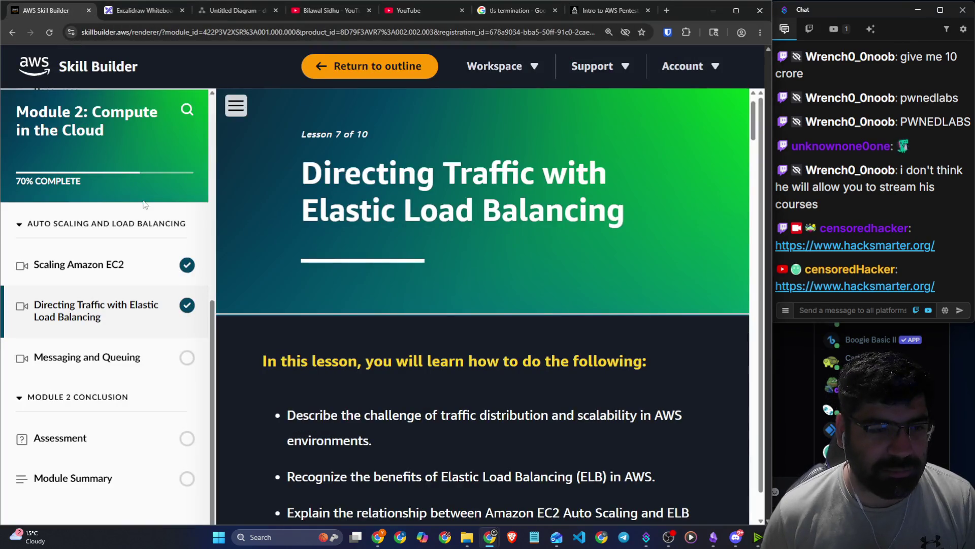
Go to the course Outline and scroll through Module 2 lessons down to Assessment and Module Summary.
scroll(122, 331, "down", 1)
scroll(122, 331, "down", 1)
scroll(389, 351, "down", 4)
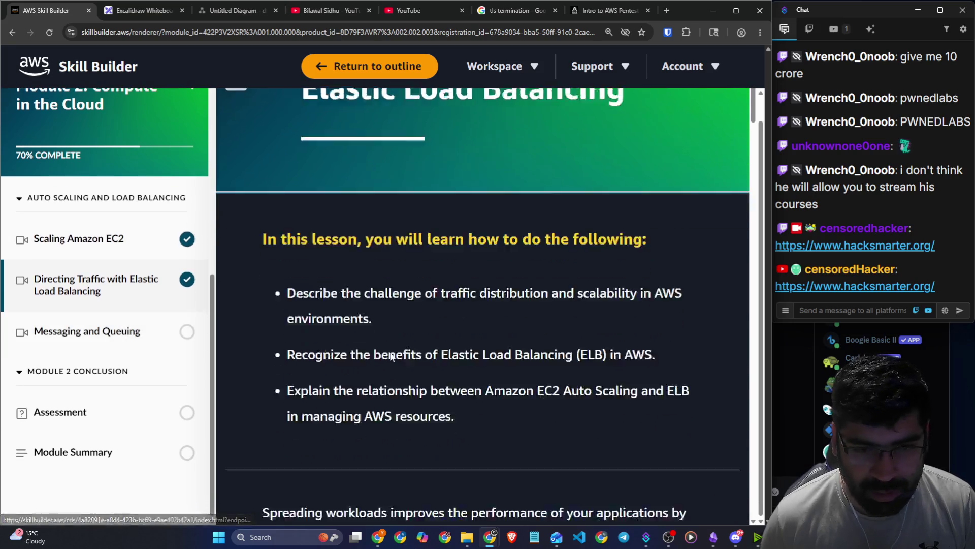
scroll(389, 351, "up", 5)
scroll(389, 352, "up", 1)
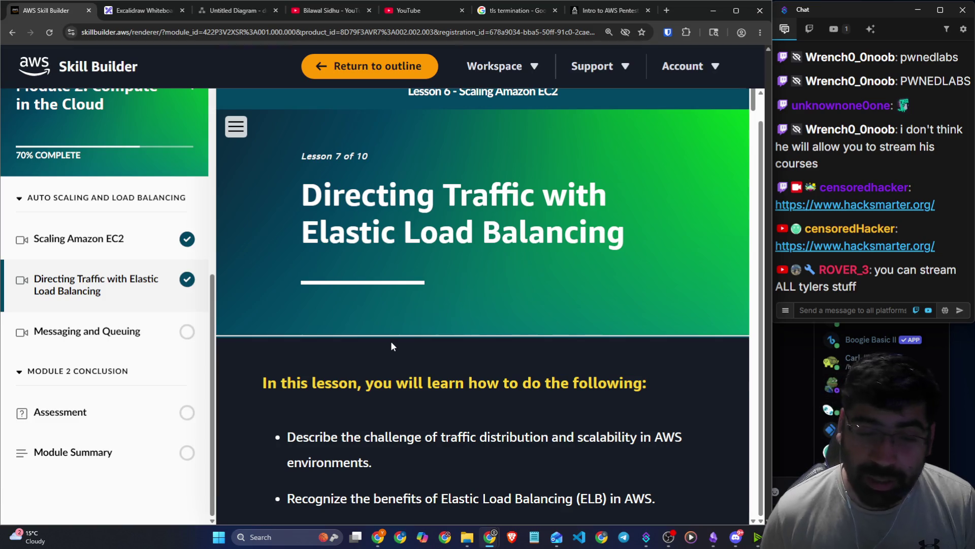
scroll(392, 349, "down", 1)
scroll(392, 345, "down", 2)
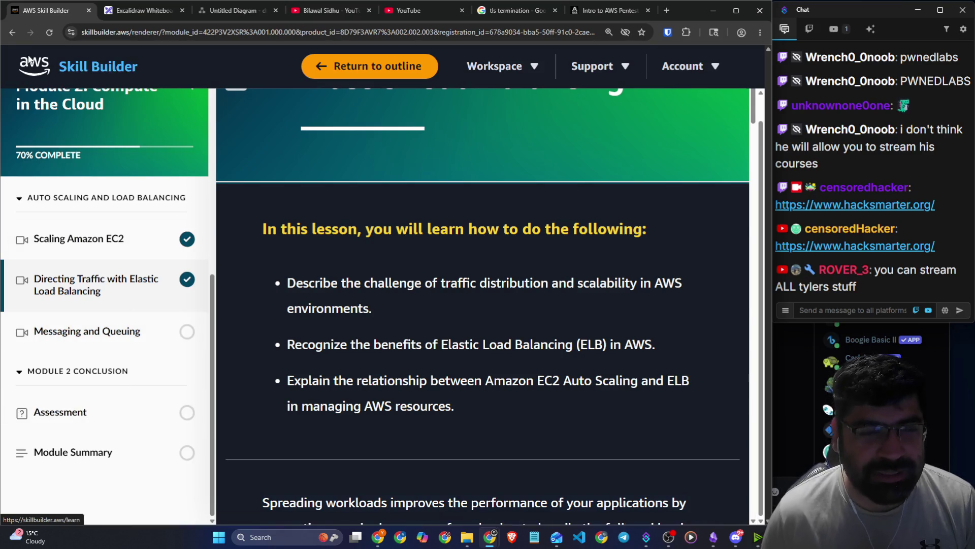
left_click(306, 69)
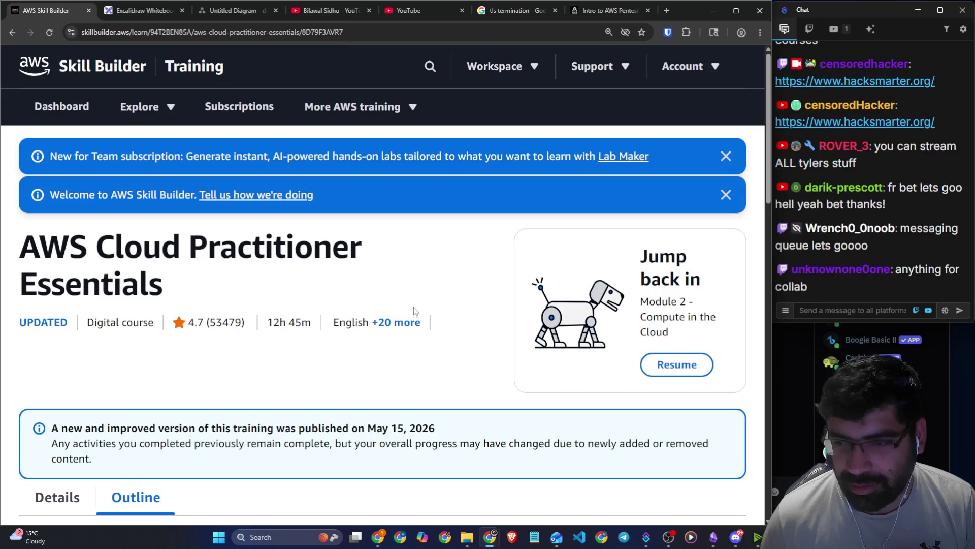
scroll(258, 313, "down", 5)
scroll(394, 314, "down", 3)
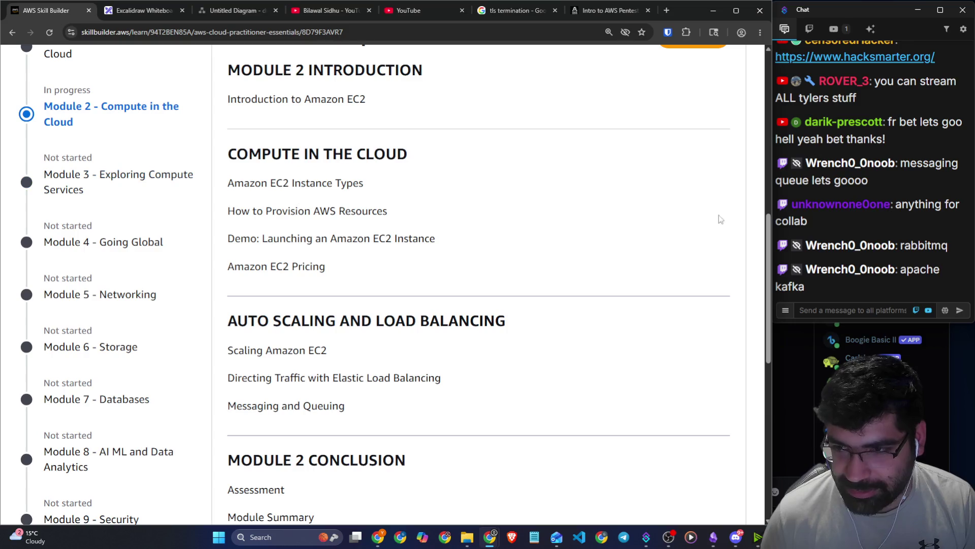
Focus the stream chat input, then switch to the 'tls termination cloudflare' search window.
left_click(845, 310)
scroll(121, 155, "up", 3)
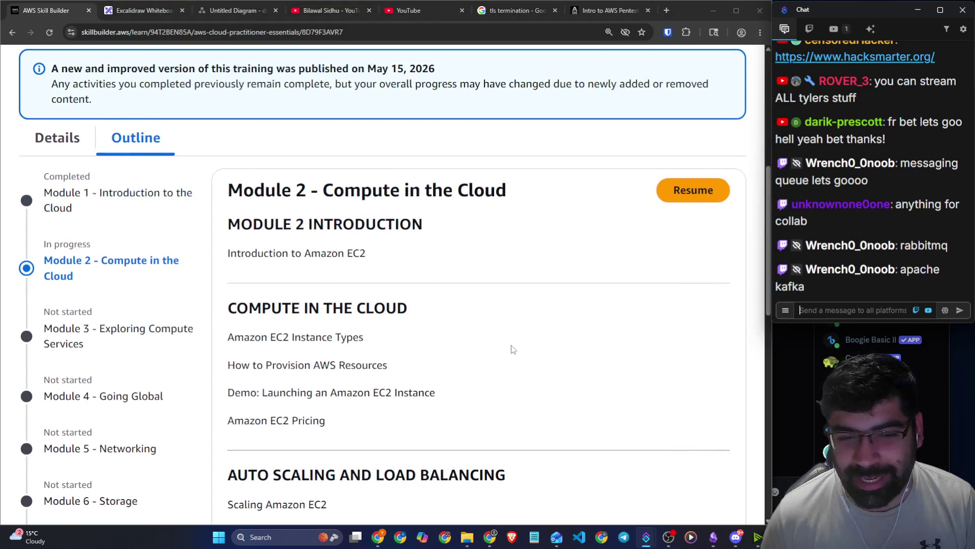
scroll(512, 348, "down", 5)
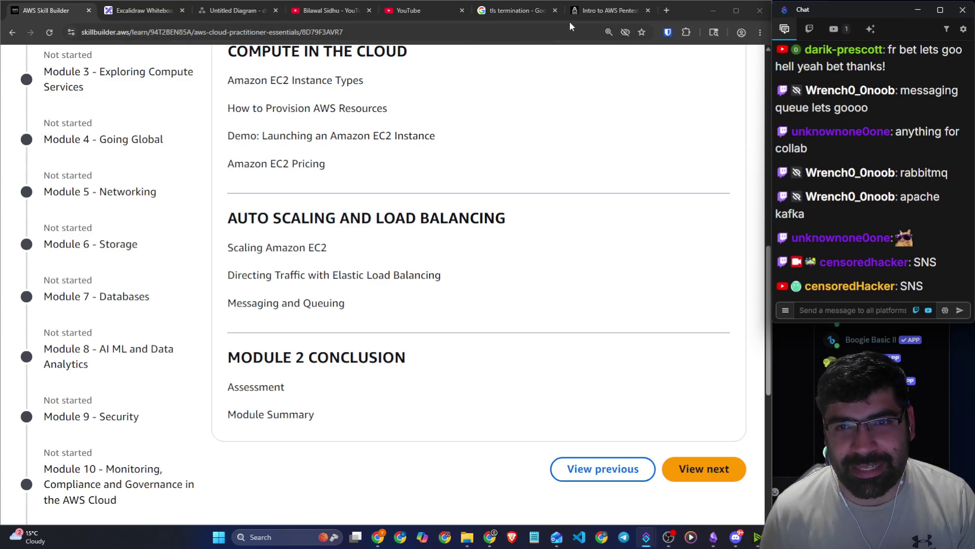
key("alt+Tab")
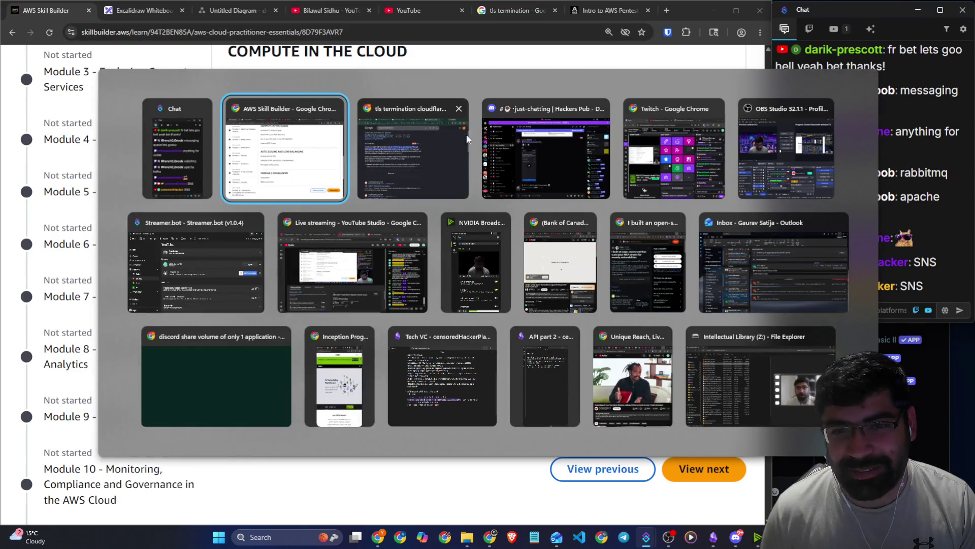
left_click(423, 145)
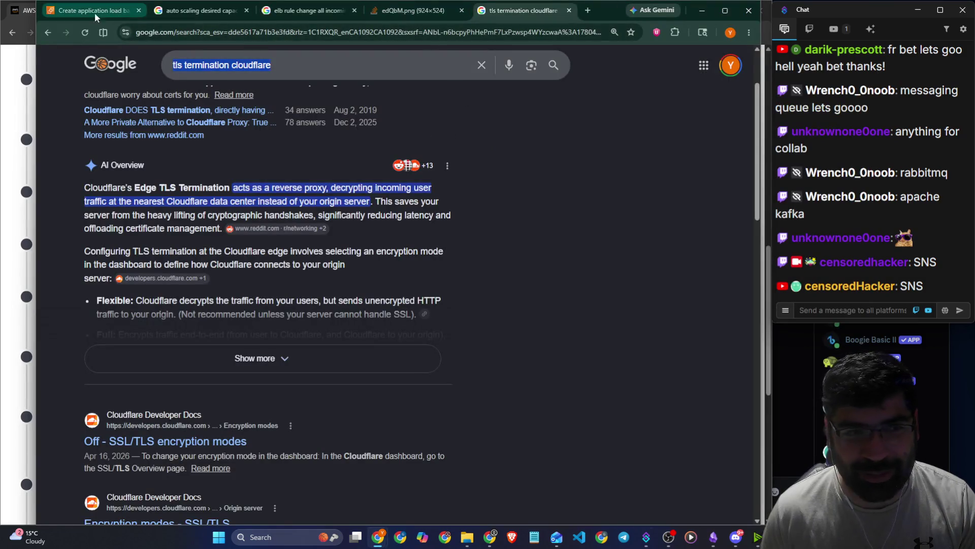
Search the AWS console for 'sns' and highlight the Simple Notification Service Pub/Sub description.
left_click(99, 11)
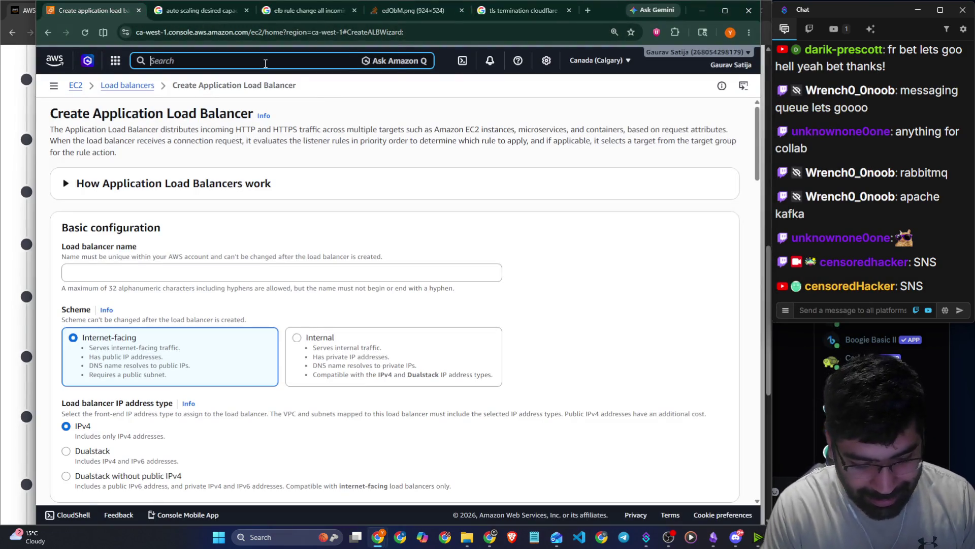
type("sns")
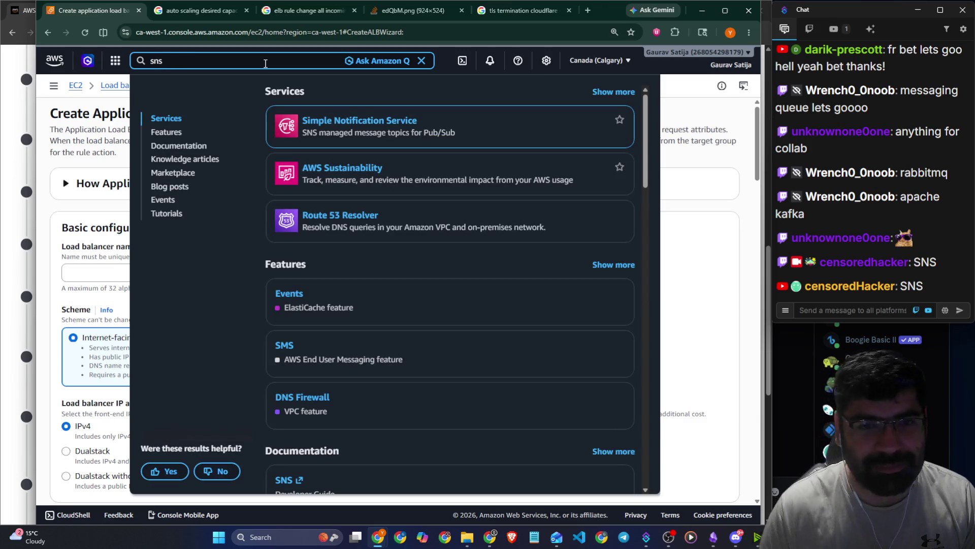
left_click_drag(361, 133, 455, 135)
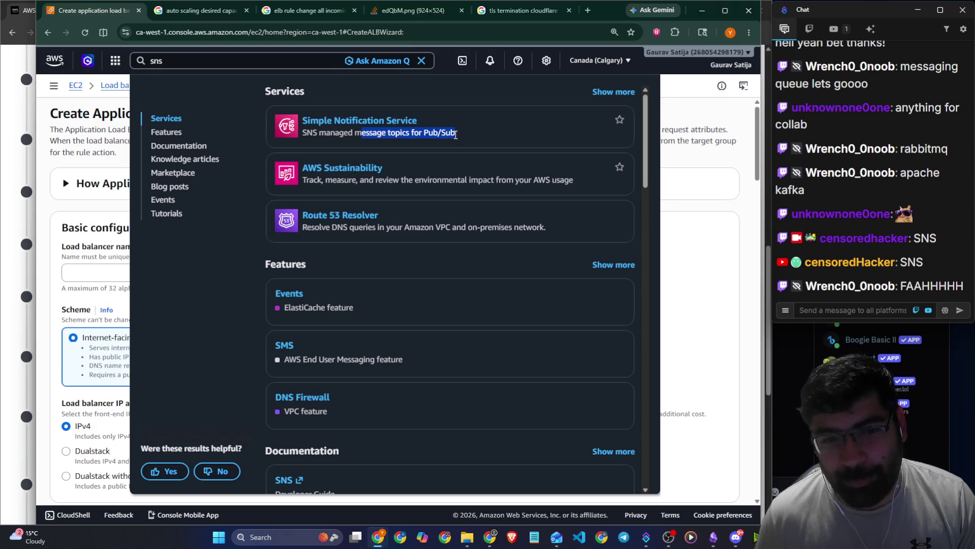
left_click(455, 134)
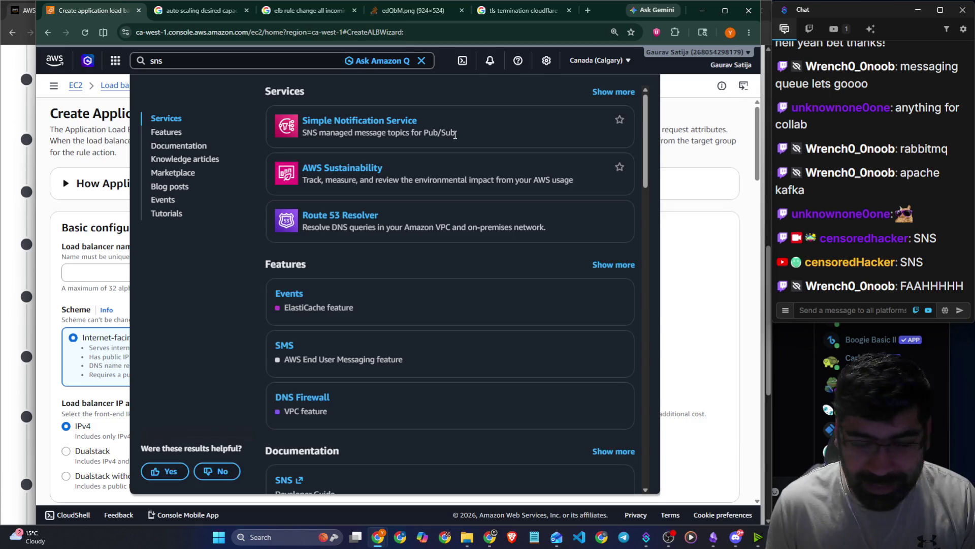
left_click_drag(490, 130, 424, 132)
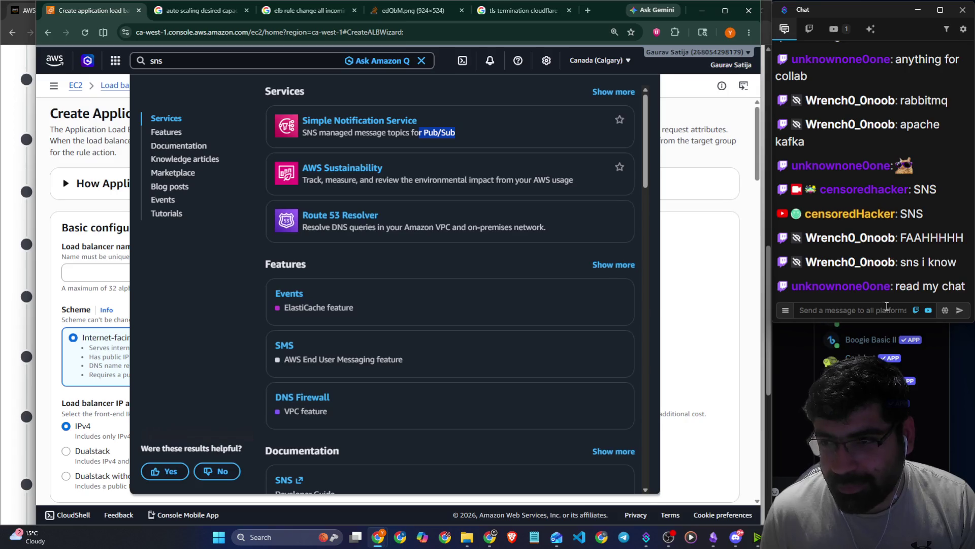
Check chatters' user cards in stream chat, then dismiss the SNS results to return to the load balancer form.
left_click(846, 191)
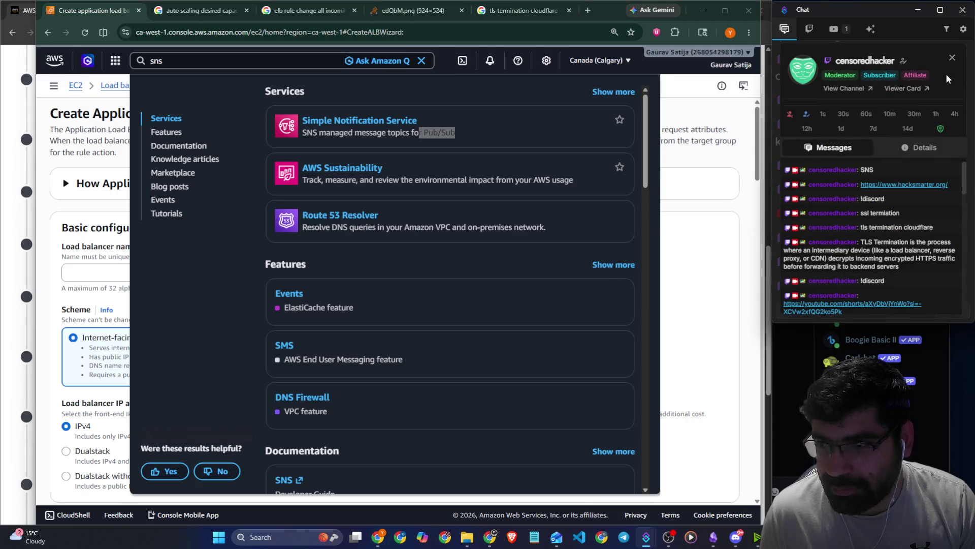
key("Escape")
left_click(847, 312)
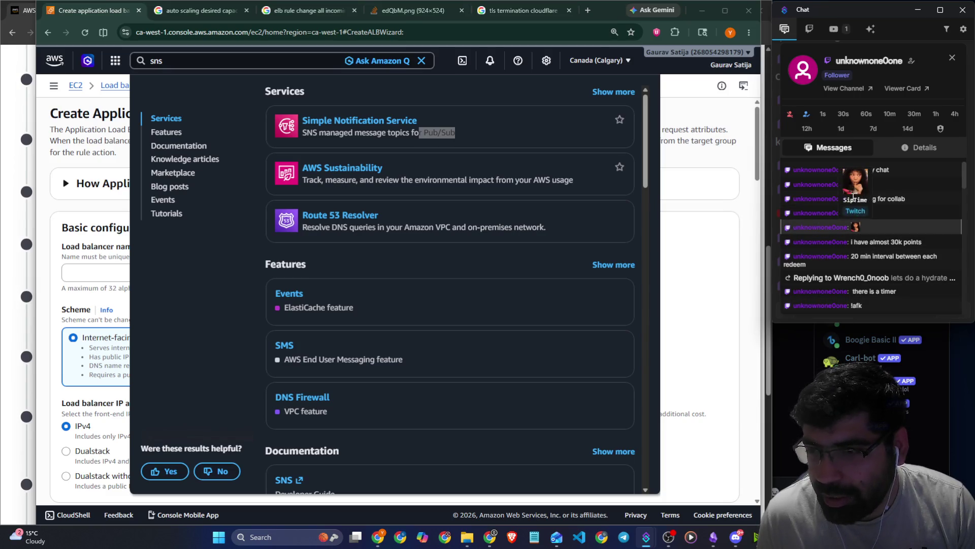
left_click_drag(906, 199, 866, 197)
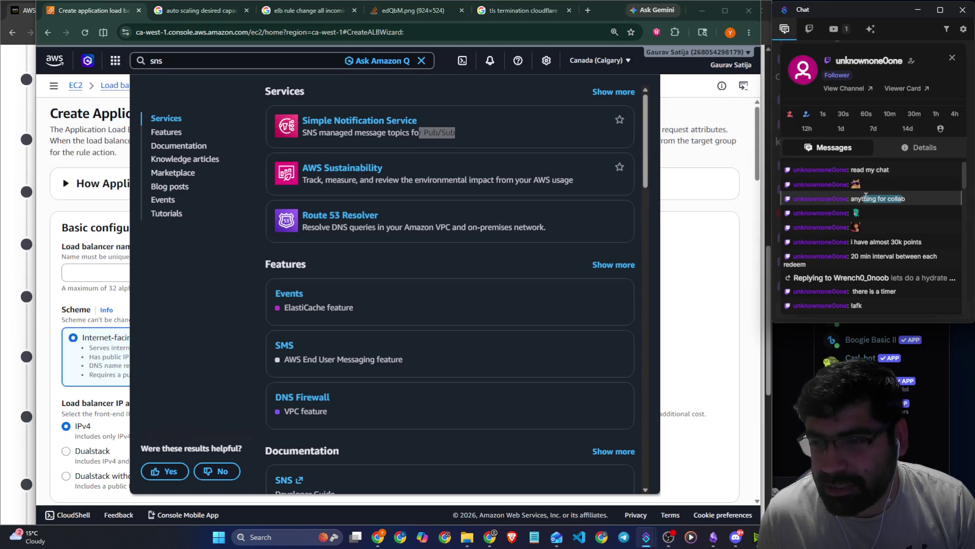
left_click(952, 57)
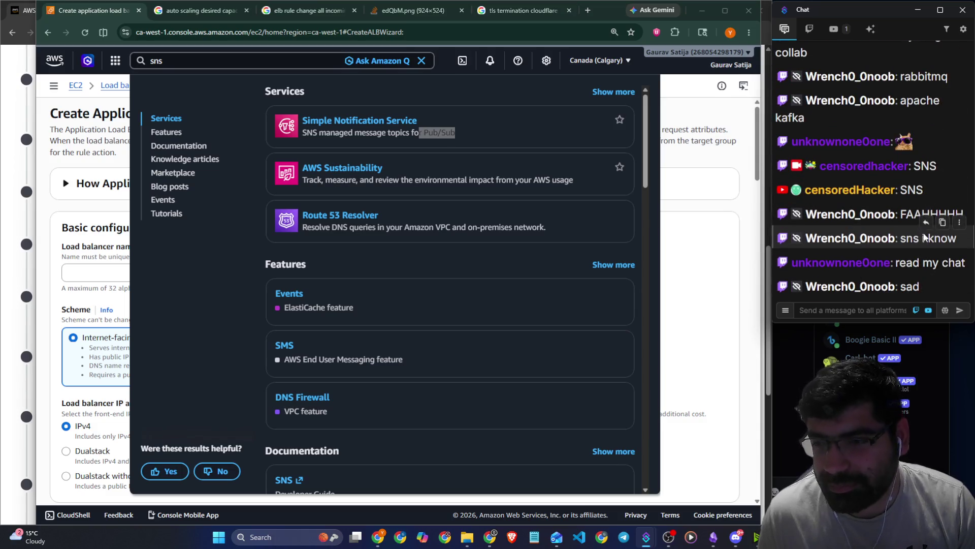
left_click(842, 314)
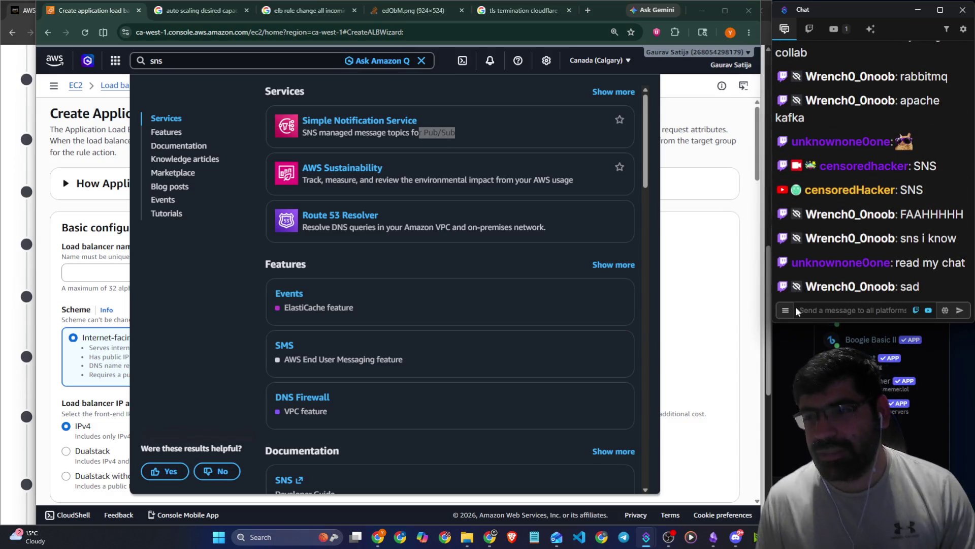
scroll(502, 235, "down", 3)
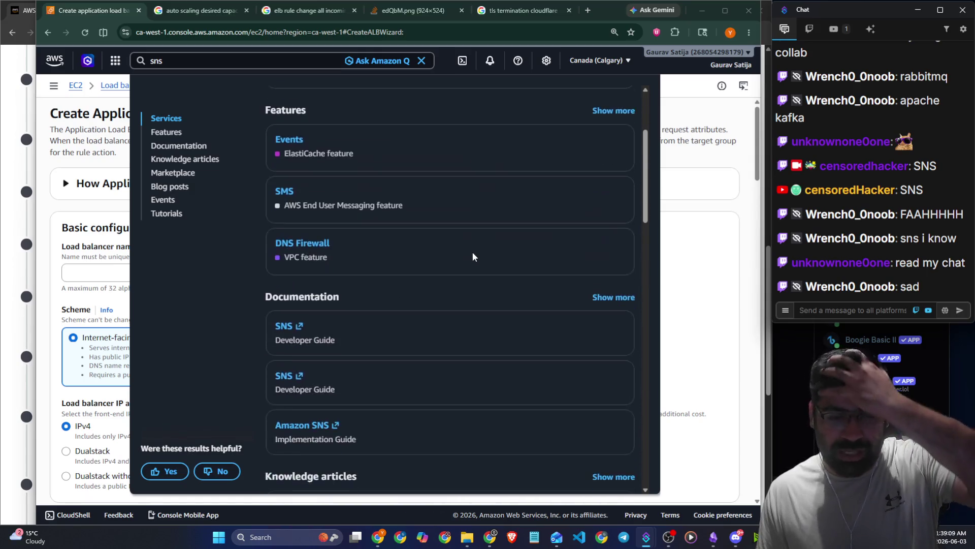
scroll(482, 289, "down", 4)
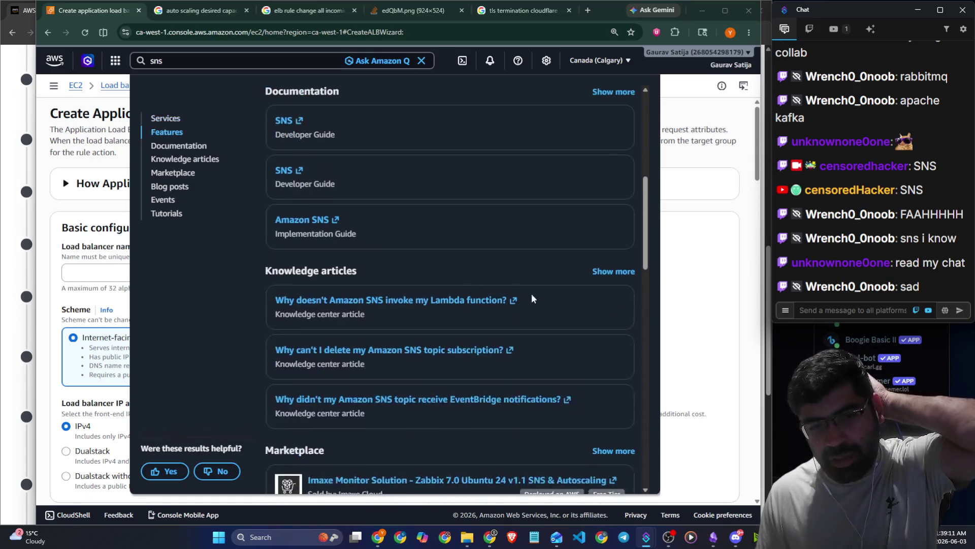
left_click(745, 331)
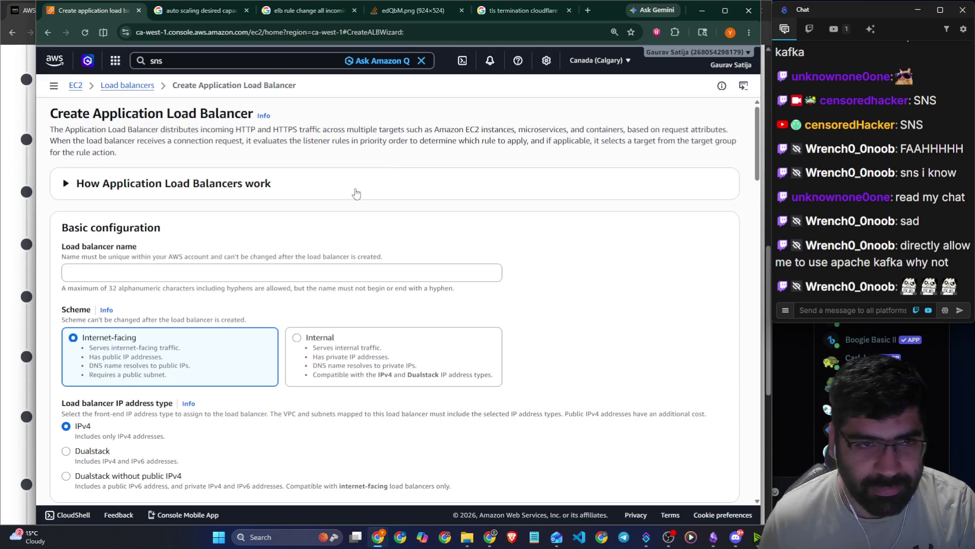
Transition OBS Studio's live output to the webcam F2 scene and focus the chat input to reply.
left_click(669, 537)
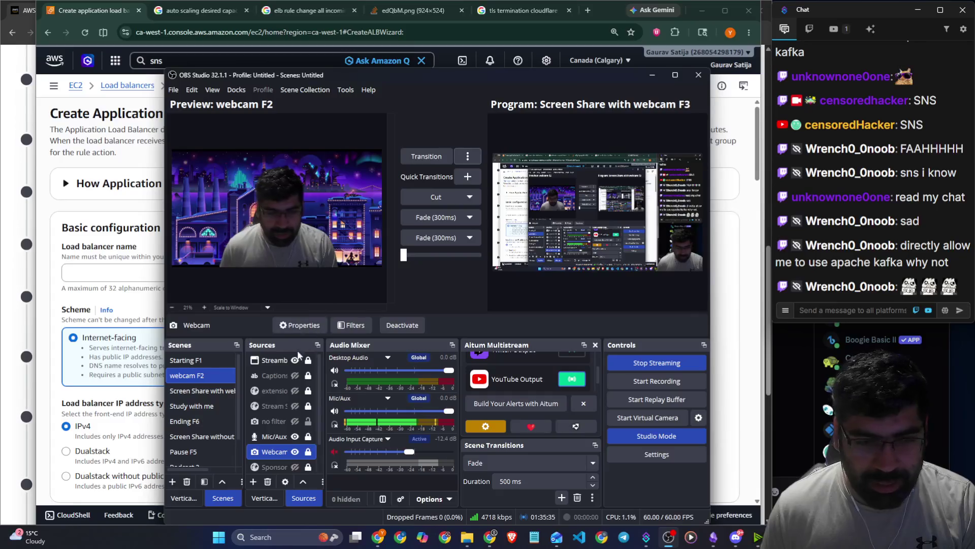
left_click(426, 156)
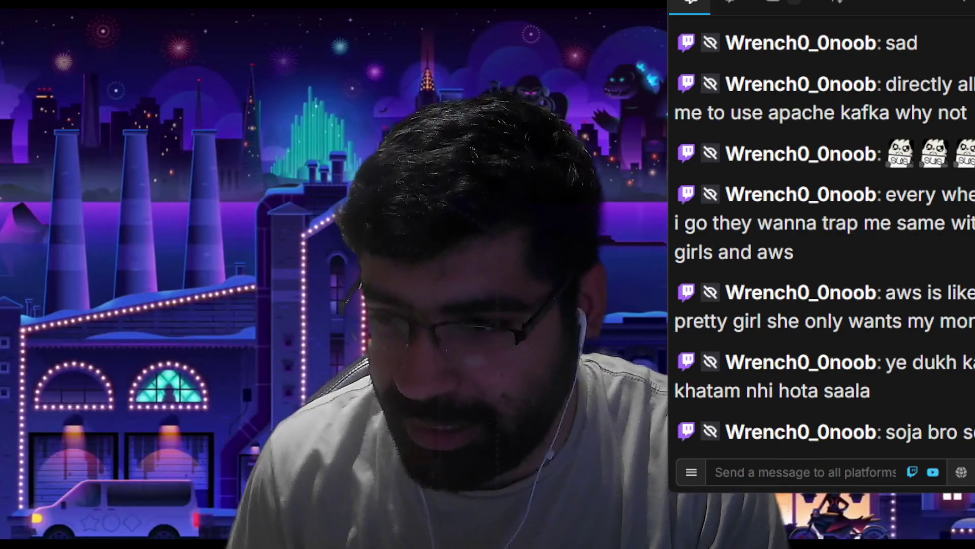
left_click(828, 481)
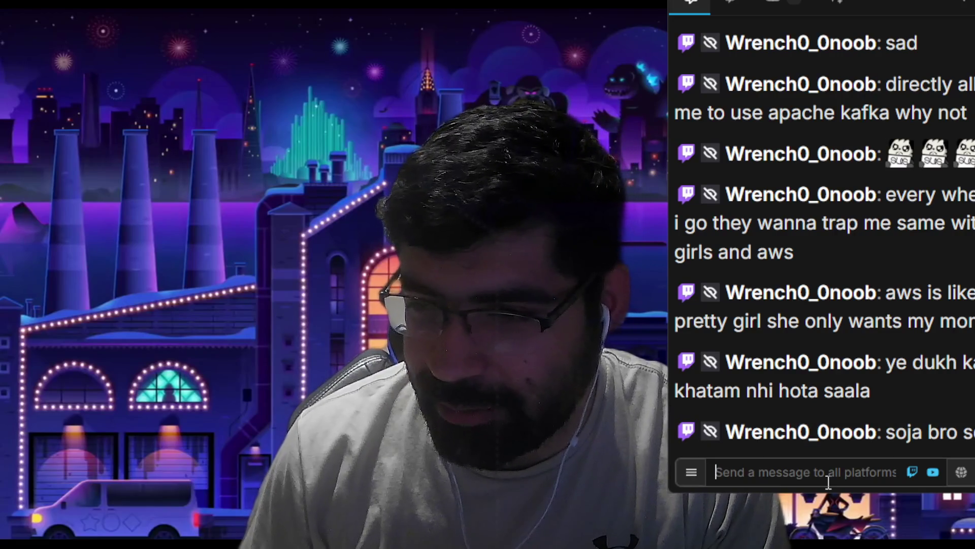